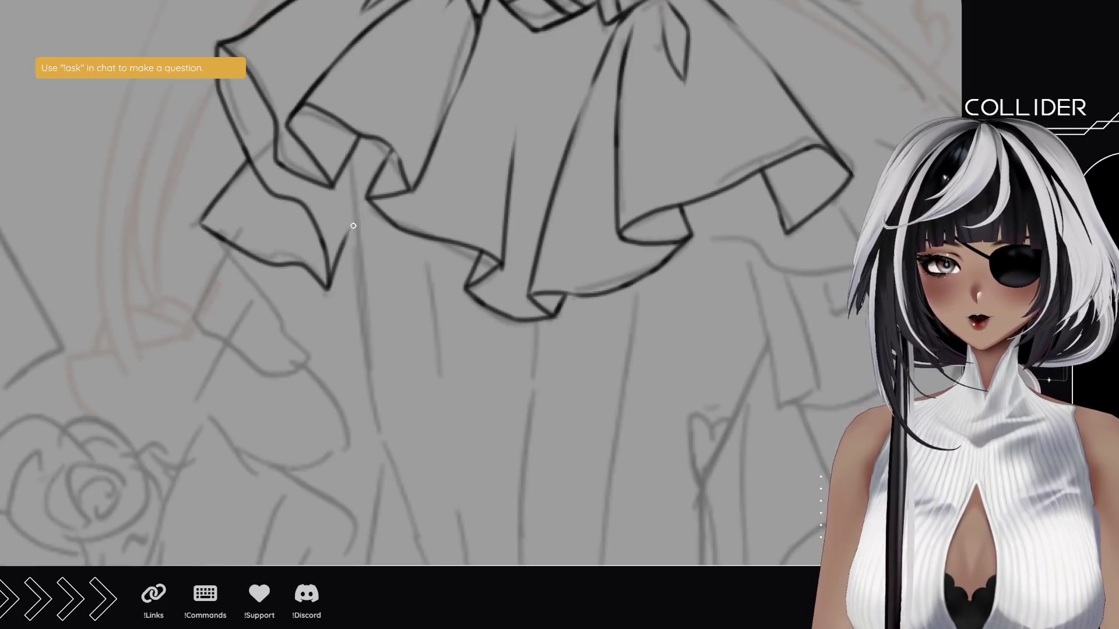
- Ink the right ruffle's tip and wavy hem over the grey sketch
drag(330, 284, 355, 222)
mouse_move(495, 420)
mouse_down()
mouse_move(447, 372)
mouse_move(320, 167)
mouse_up()
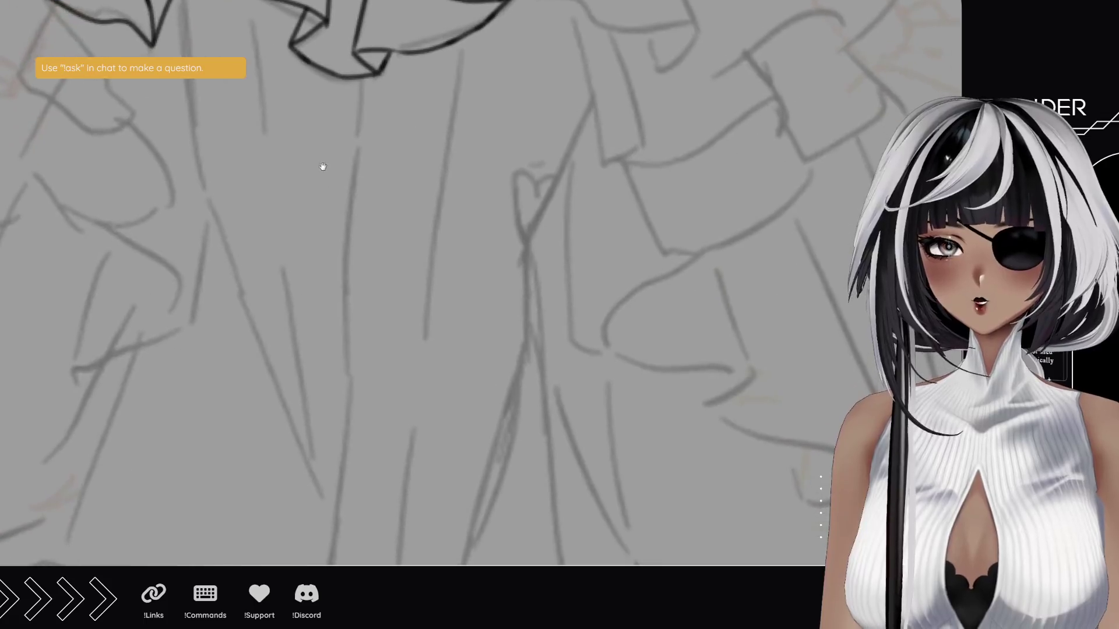
mouse_move(508, 330)
mouse_down()
mouse_move(519, 249)
mouse_move(507, 320)
mouse_up()
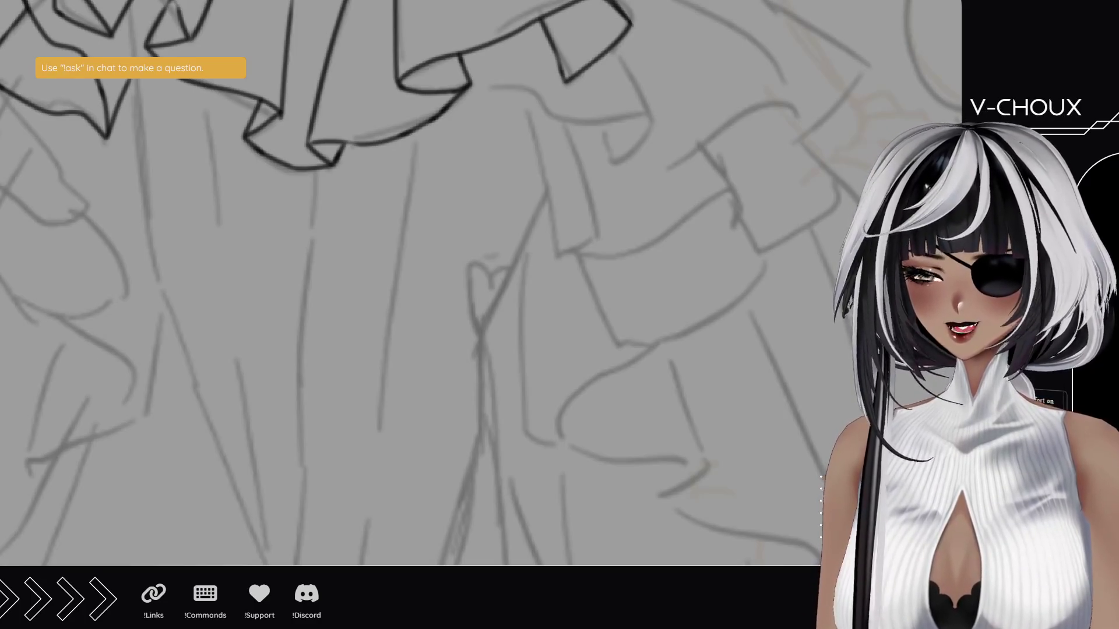
mouse_move(514, 277)
mouse_down()
mouse_move(408, 320)
mouse_move(357, 425)
mouse_move(487, 299)
mouse_move(395, 341)
mouse_move(425, 263)
mouse_move(631, 274)
mouse_move(689, 260)
mouse_move(542, 224)
mouse_up()
mouse_move(485, 199)
mouse_down()
mouse_move(568, 248)
mouse_move(466, 287)
mouse_move(473, 369)
mouse_up()
drag(478, 244, 456, 327)
- Ink the ruffle's right edge and lower hem edge, undoing misstrokes
drag(543, 312, 513, 249)
drag(439, 386, 402, 239)
drag(493, 409, 418, 350)
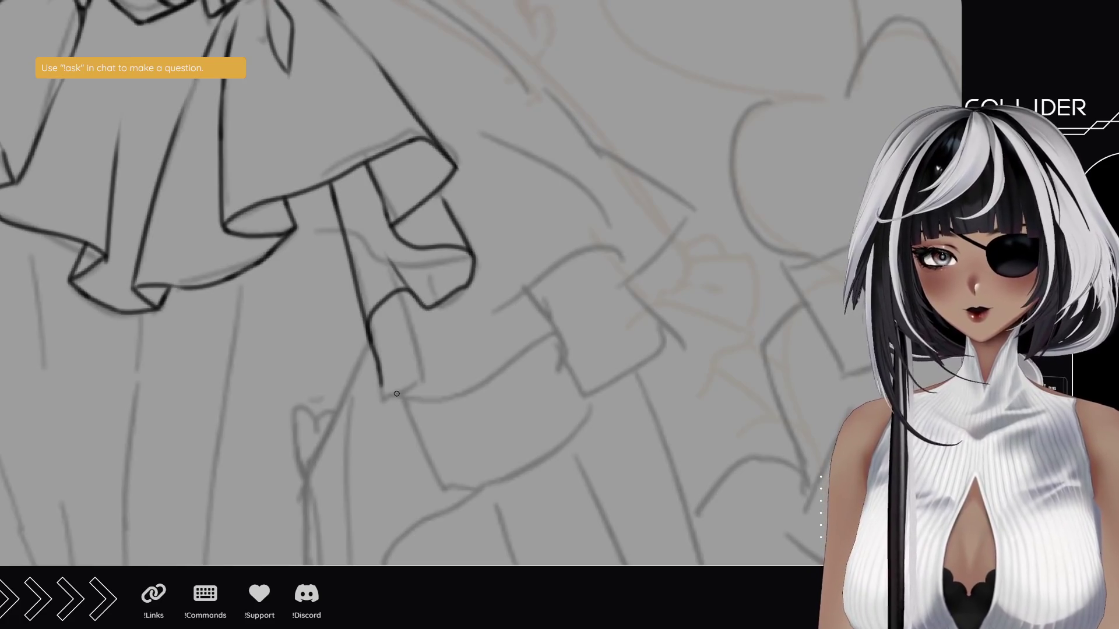
mouse_move(381, 382)
mouse_down()
mouse_move(411, 398)
mouse_move(518, 344)
mouse_up()
key(ctrl+z)
mouse_move(380, 379)
mouse_down()
mouse_move(385, 395)
mouse_move(596, 395)
mouse_move(676, 342)
mouse_up()
key(ctrl+z)
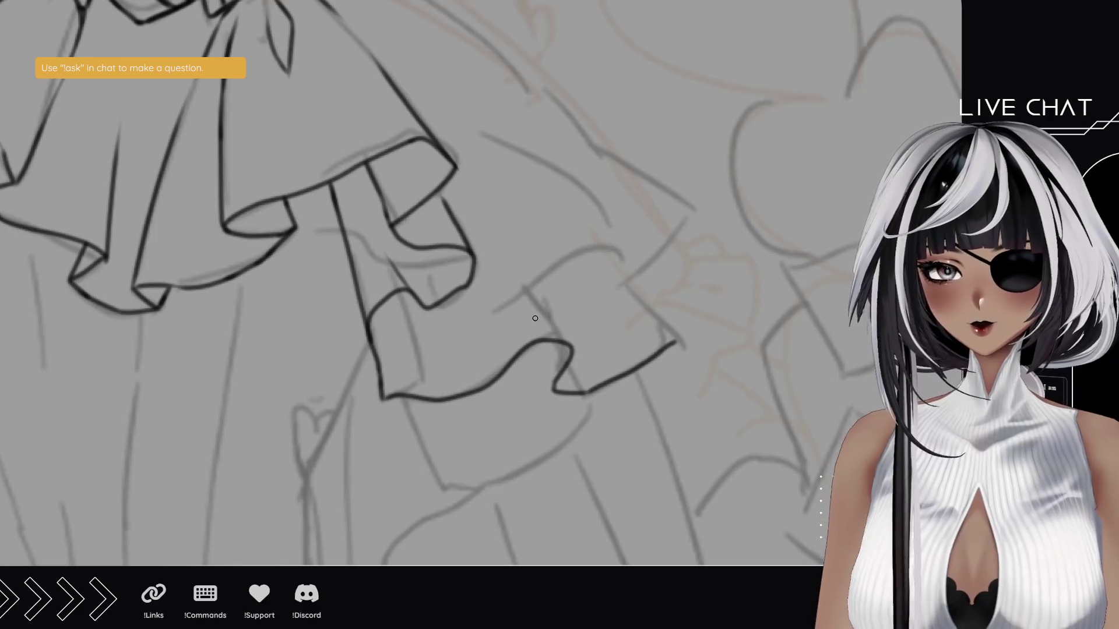
mouse_move(598, 324)
mouse_down()
mouse_move(542, 287)
mouse_move(622, 287)
mouse_move(734, 265)
mouse_move(782, 199)
mouse_move(779, 100)
mouse_move(552, 230)
mouse_up()
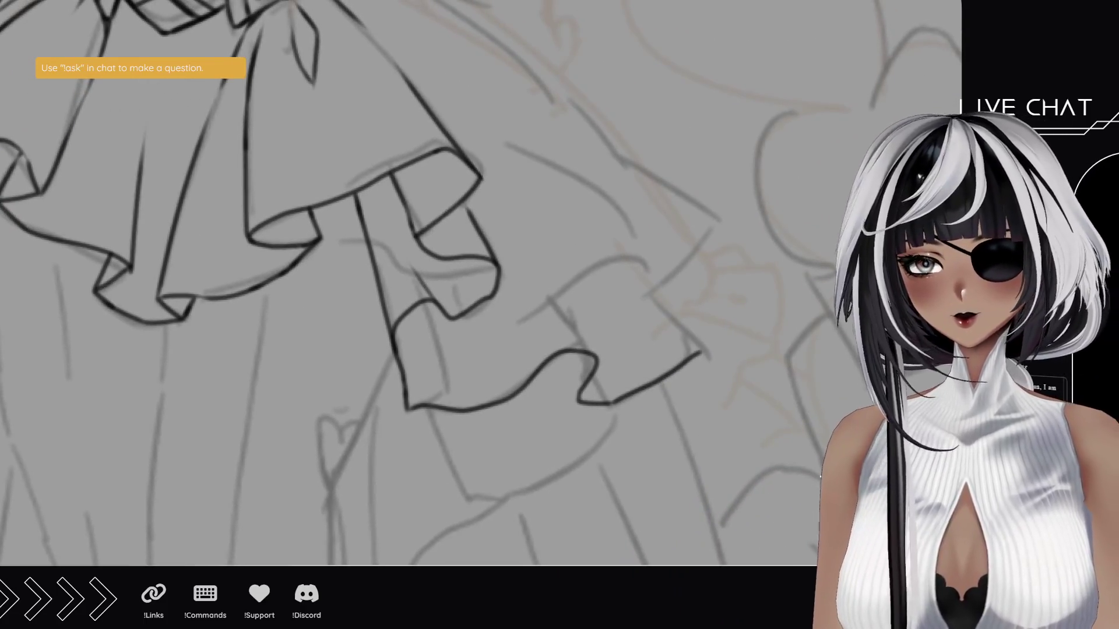
scroll(272, 329, down, 5)
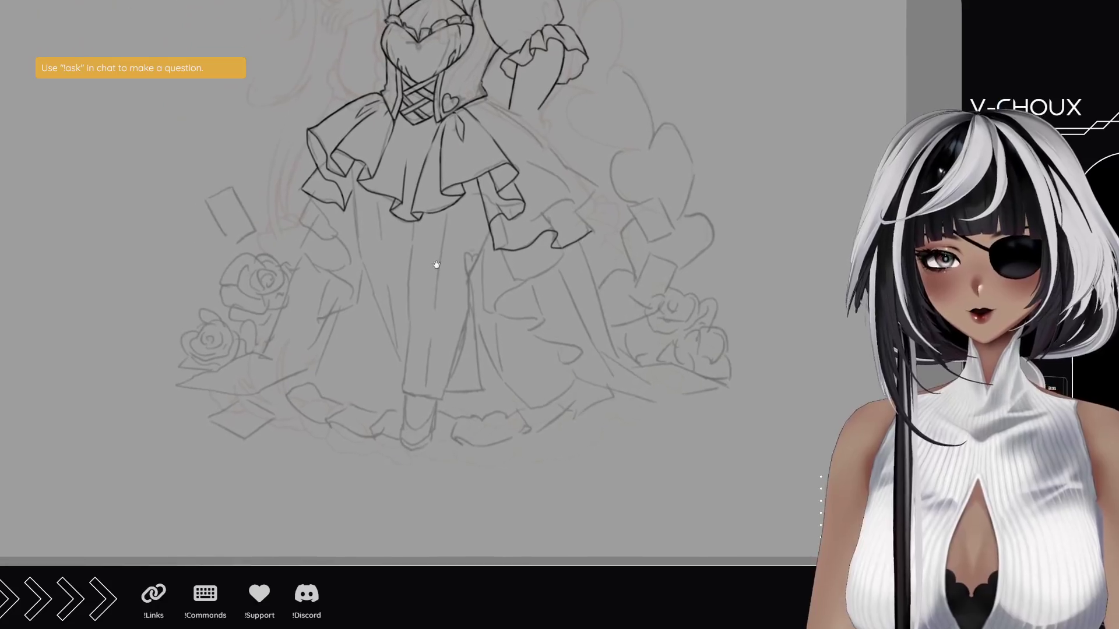
- Erase part of the right ruffle line and redraw its lower-left corner
drag(436, 264, 405, 229)
scroll(477, 262, up, 5)
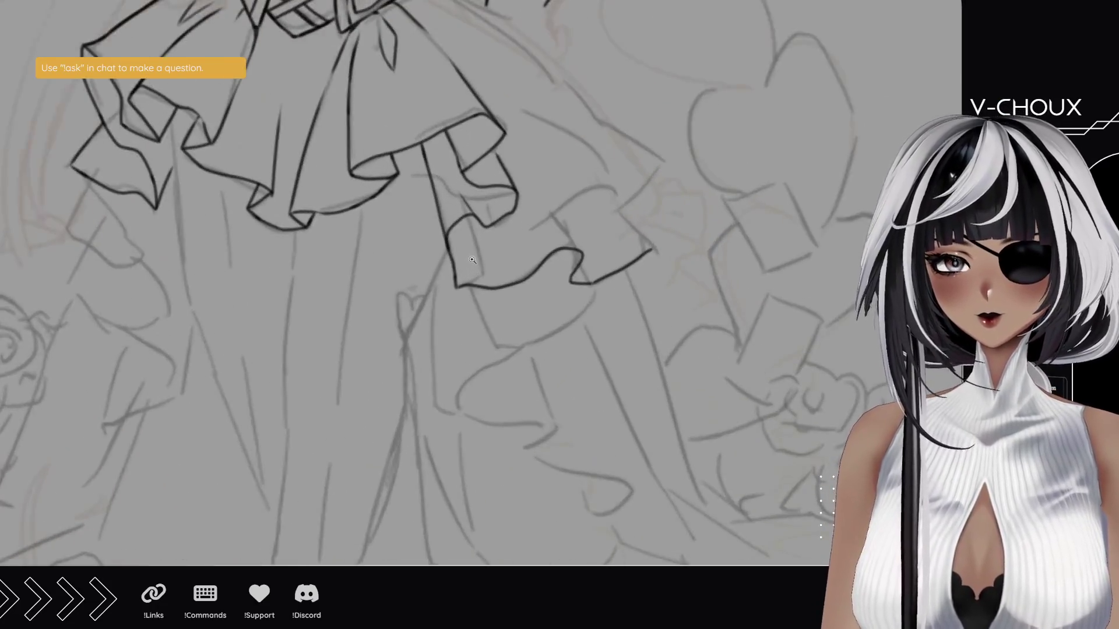
scroll(477, 262, up, 2)
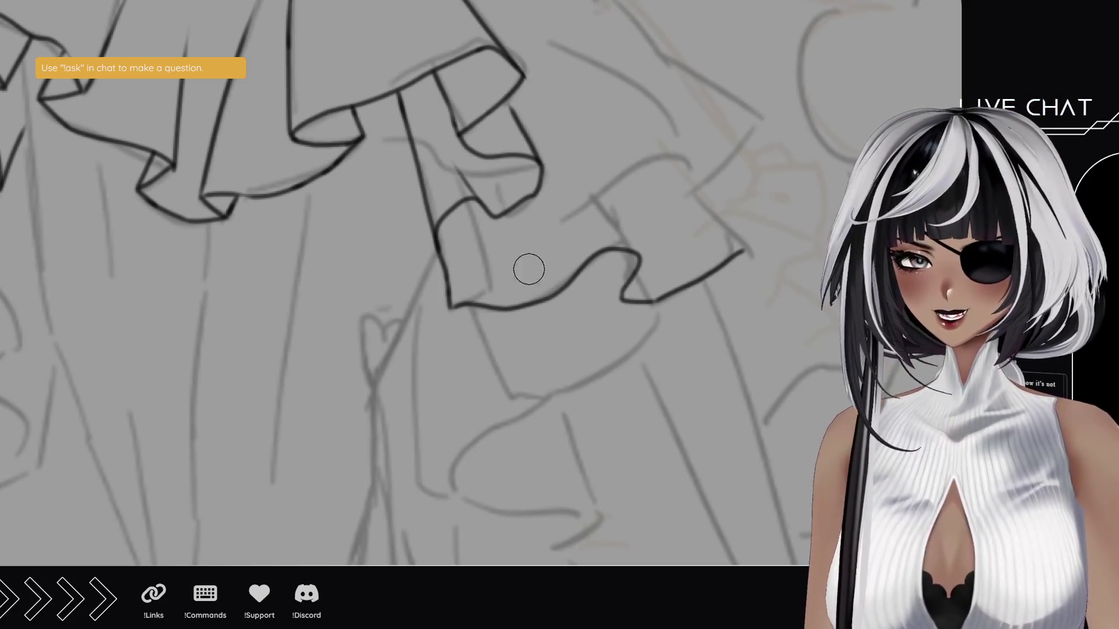
drag(454, 242, 435, 302)
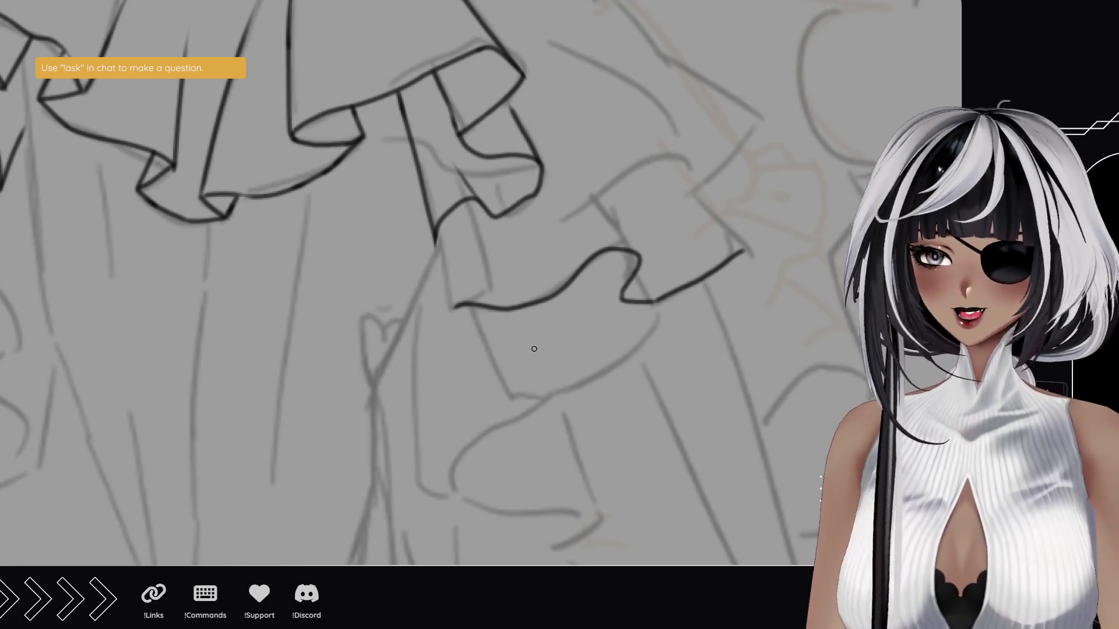
drag(456, 306, 439, 246)
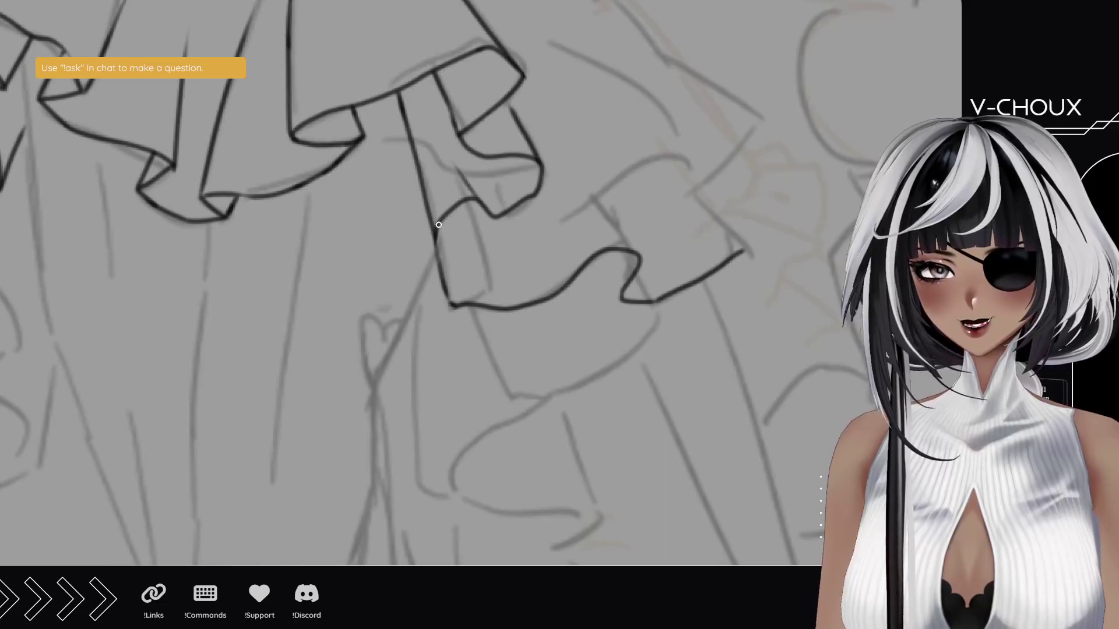
mouse_move(438, 266)
mouse_down()
mouse_move(440, 218)
mouse_move(476, 263)
mouse_move(475, 304)
mouse_move(492, 319)
mouse_up()
key(ctrl+z)
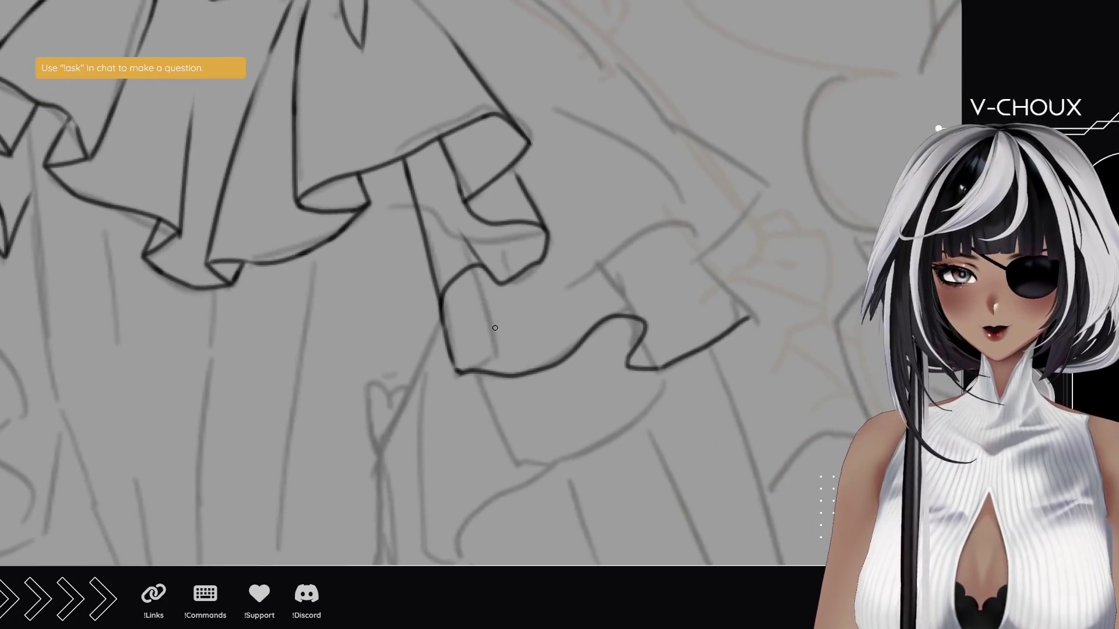
drag(514, 372, 500, 341)
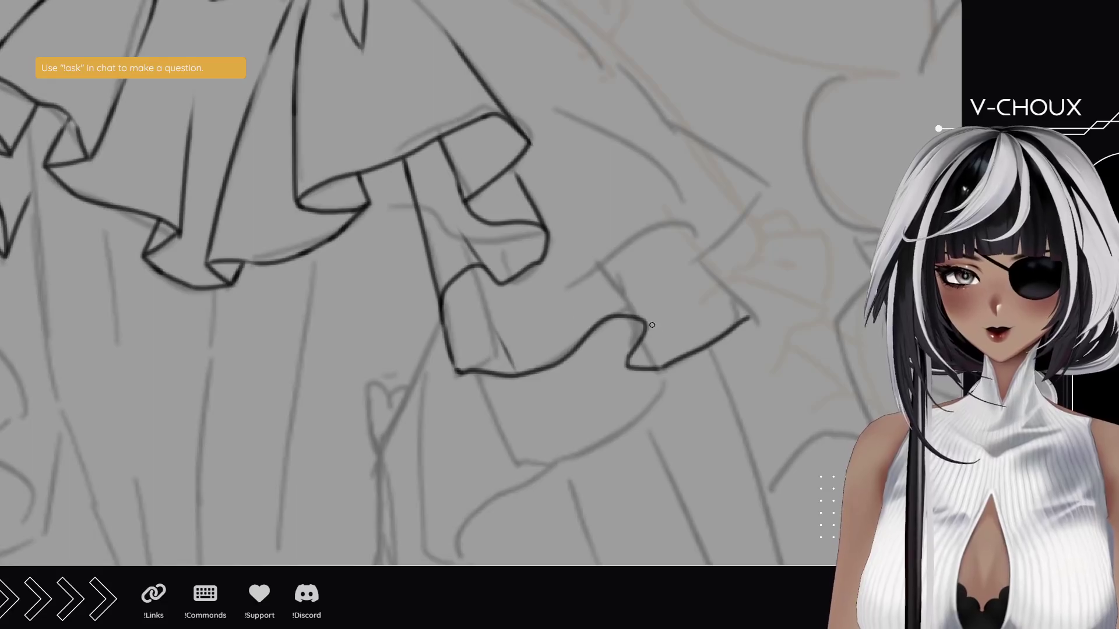
- Ink the long skirt edge line flowing down into the right ruffle
drag(644, 327, 563, 228)
drag(672, 235, 612, 408)
mouse_move(391, 50)
mouse_down()
mouse_move(420, 67)
mouse_move(589, 256)
mouse_up()
key(ctrl+z)
drag(399, 51, 603, 252)
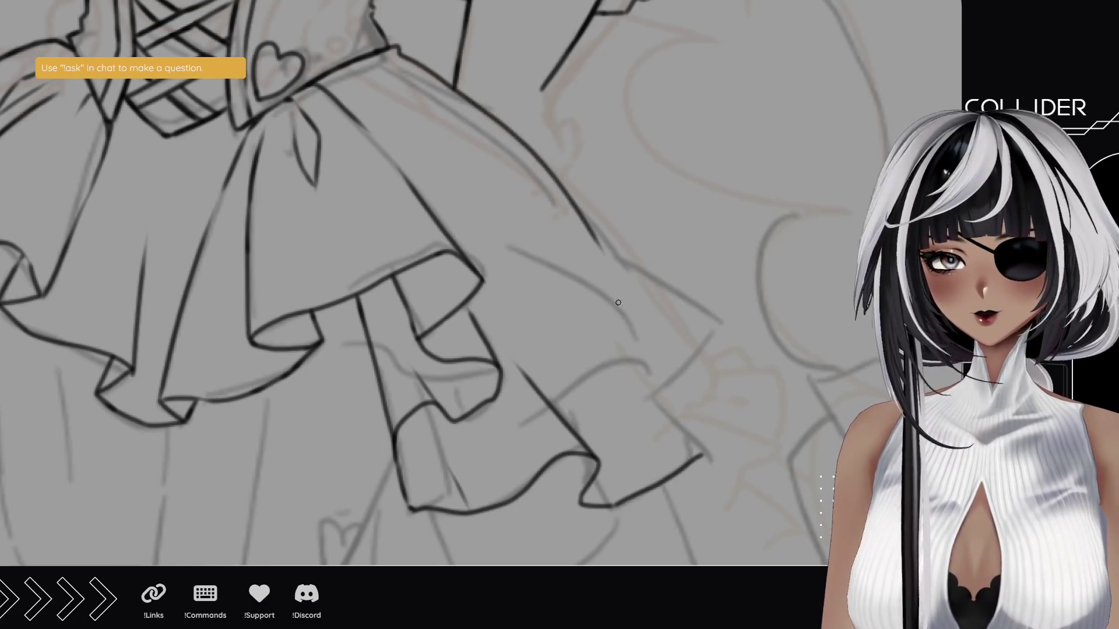
key(ctrl+z)
mouse_move(385, 46)
mouse_down()
mouse_move(600, 182)
mouse_move(650, 267)
mouse_up()
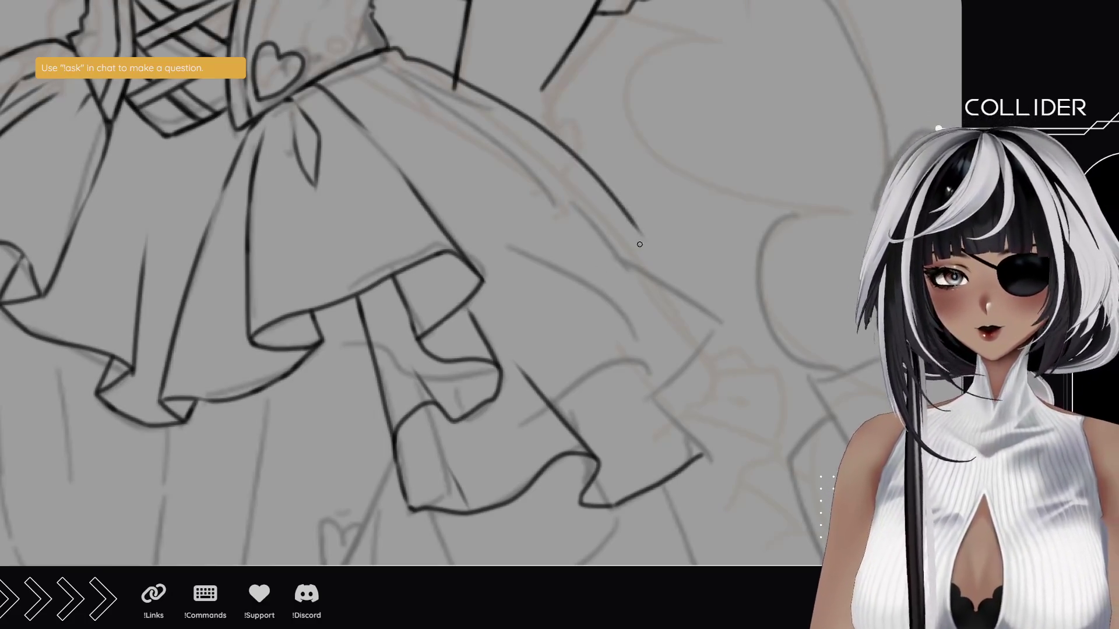
key(ctrl+z)
mouse_move(385, 51)
mouse_down()
mouse_move(616, 258)
mouse_move(750, 304)
mouse_up()
key(ctrl+z)
drag(610, 251, 723, 315)
- Ink the ruffle's right edge and a short line down from its tip
drag(704, 456, 545, 283)
key(ctrl+z)
drag(703, 460, 609, 335)
mouse_move(690, 406)
mouse_down()
mouse_move(657, 257)
mouse_move(707, 225)
mouse_move(759, 216)
mouse_up()
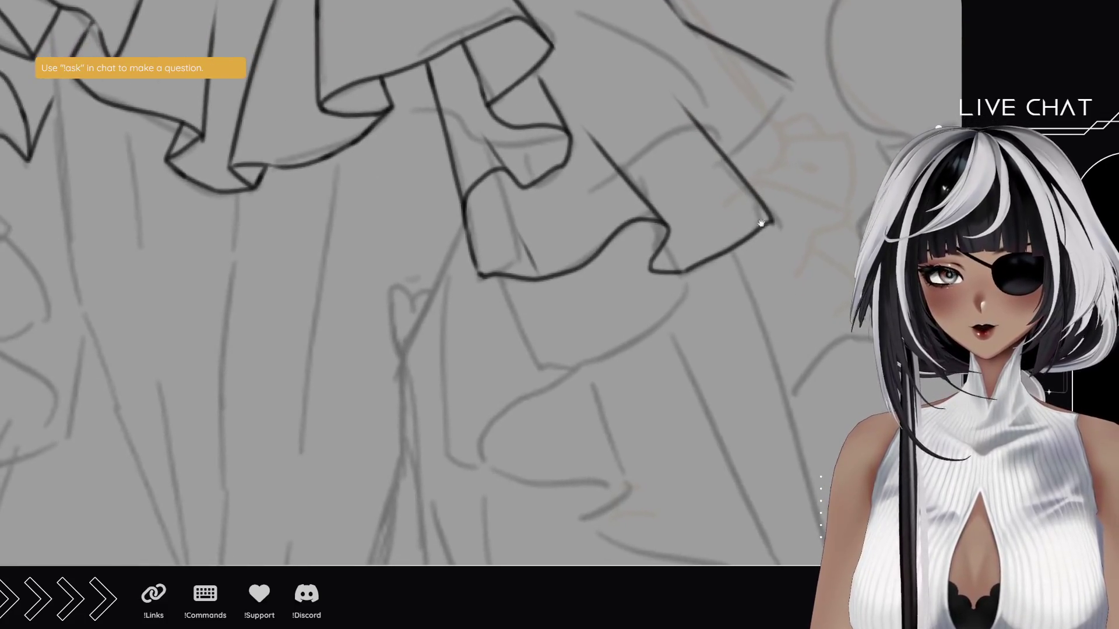
drag(712, 277, 793, 187)
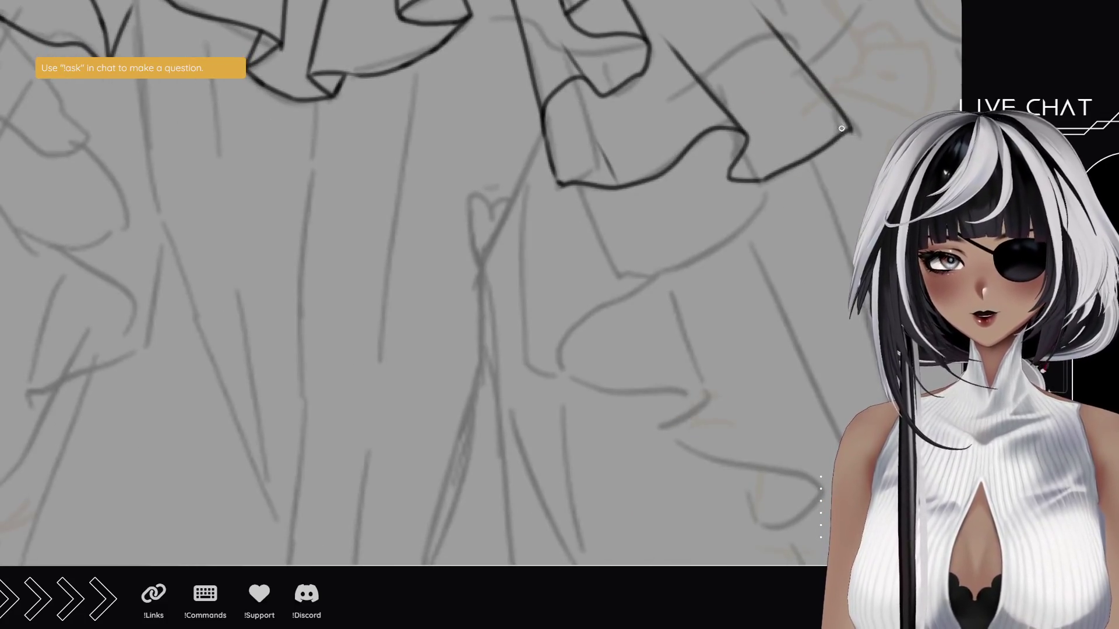
drag(845, 131, 746, 271)
mouse_move(771, 129)
mouse_down()
mouse_move(732, 202)
mouse_move(725, 208)
mouse_move(768, 131)
mouse_move(687, 224)
mouse_move(282, 324)
mouse_move(532, 275)
mouse_move(99, 314)
mouse_up()
key(ctrl+z)
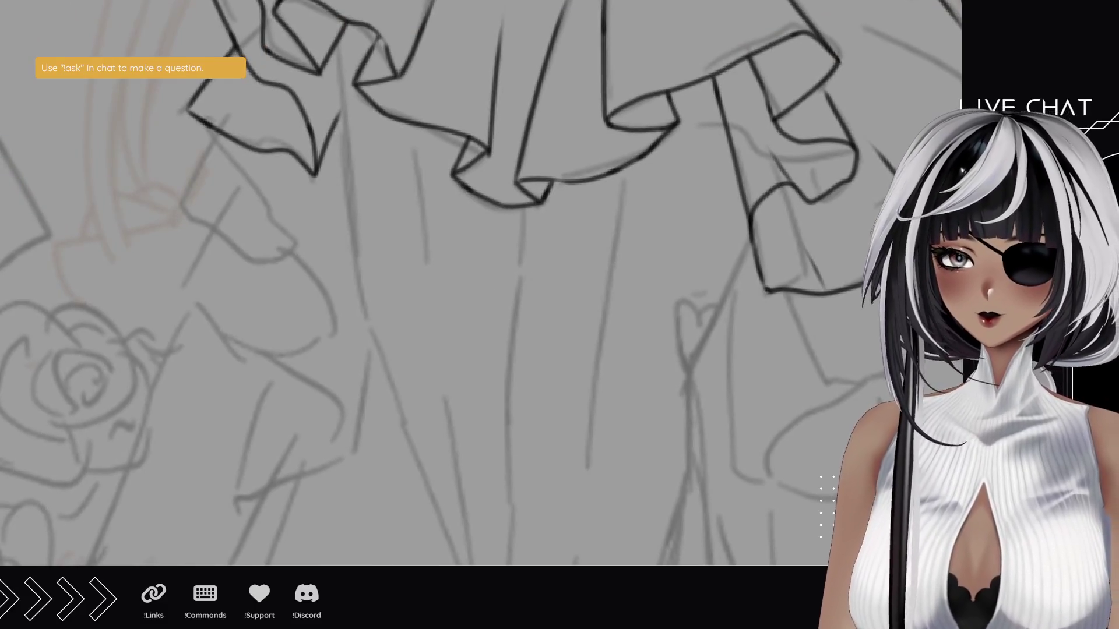
- Erase the right ruffle's outer lines and hem, then extend its inner fold line downward
scroll(461, 358, down, 5)
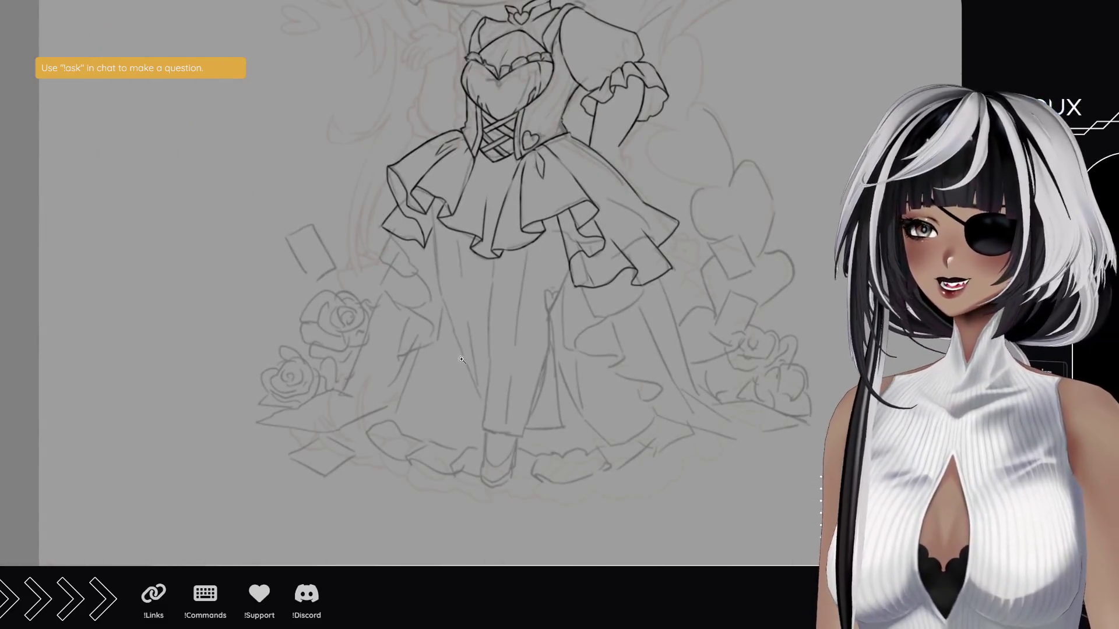
scroll(243, 290, up, 5)
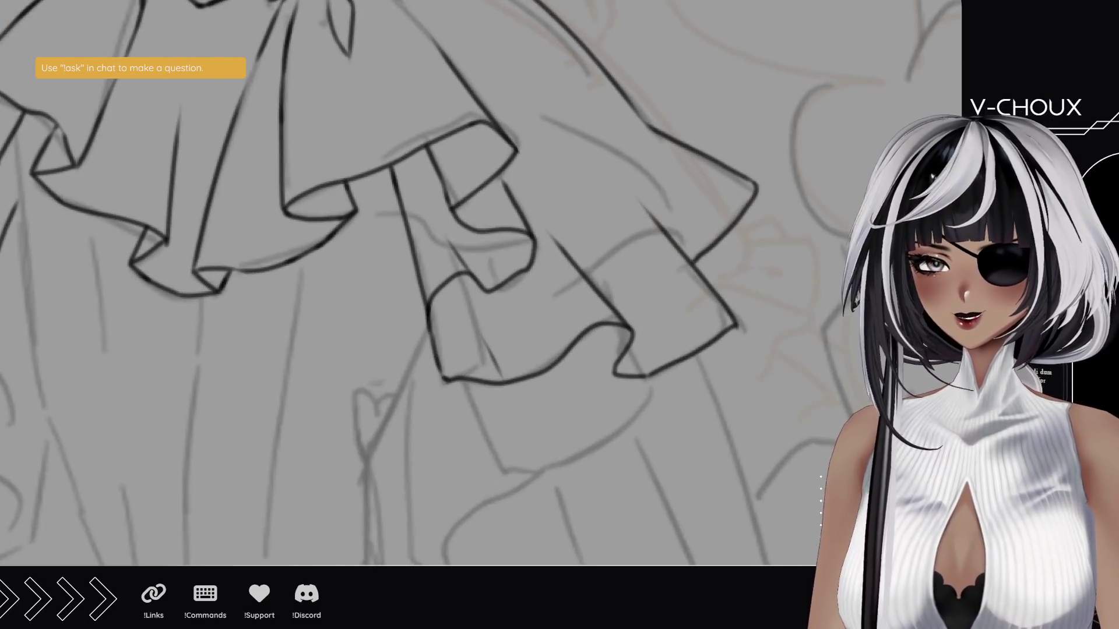
drag(565, 260, 669, 366)
mouse_move(662, 130)
mouse_down()
mouse_move(747, 185)
mouse_move(674, 238)
mouse_move(744, 313)
mouse_move(631, 342)
mouse_up()
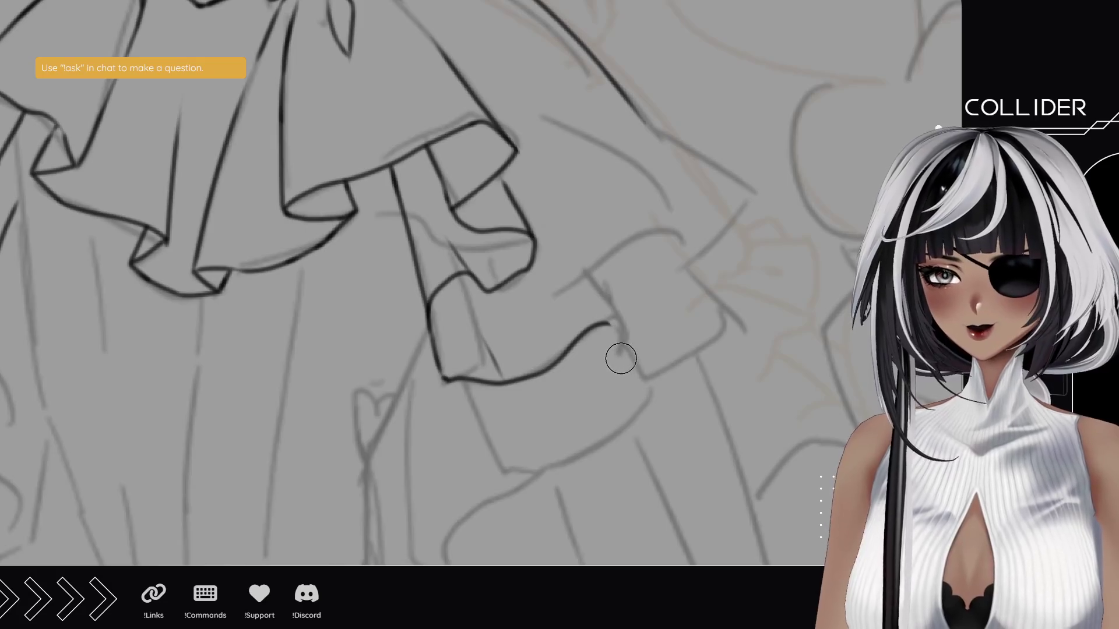
mouse_move(458, 383)
mouse_down()
mouse_move(495, 364)
mouse_move(512, 392)
mouse_move(615, 337)
mouse_up()
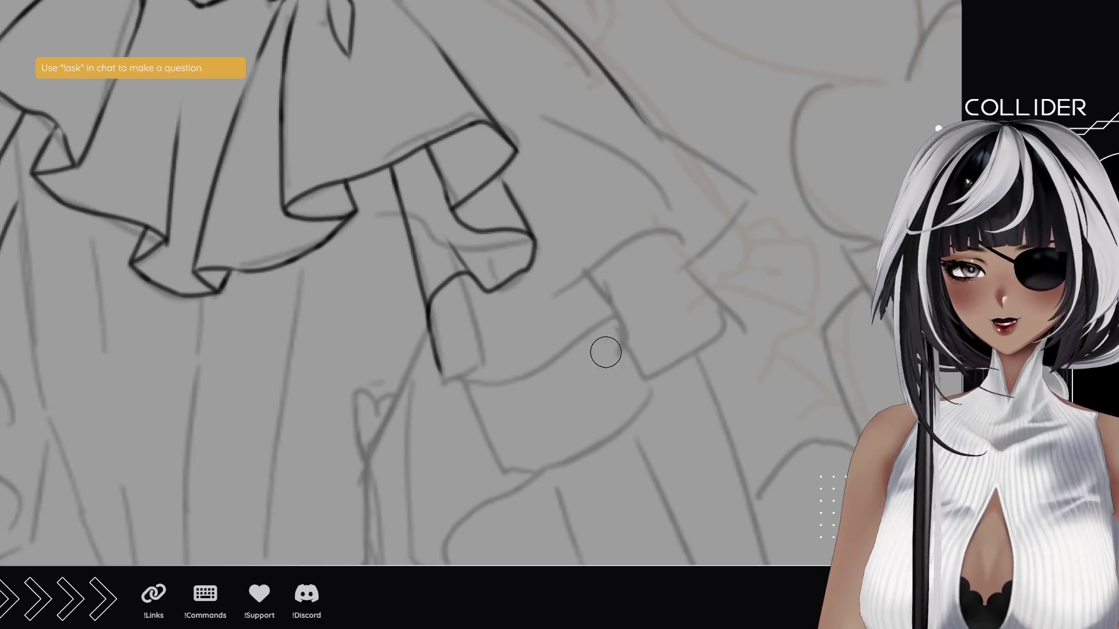
drag(450, 312, 440, 370)
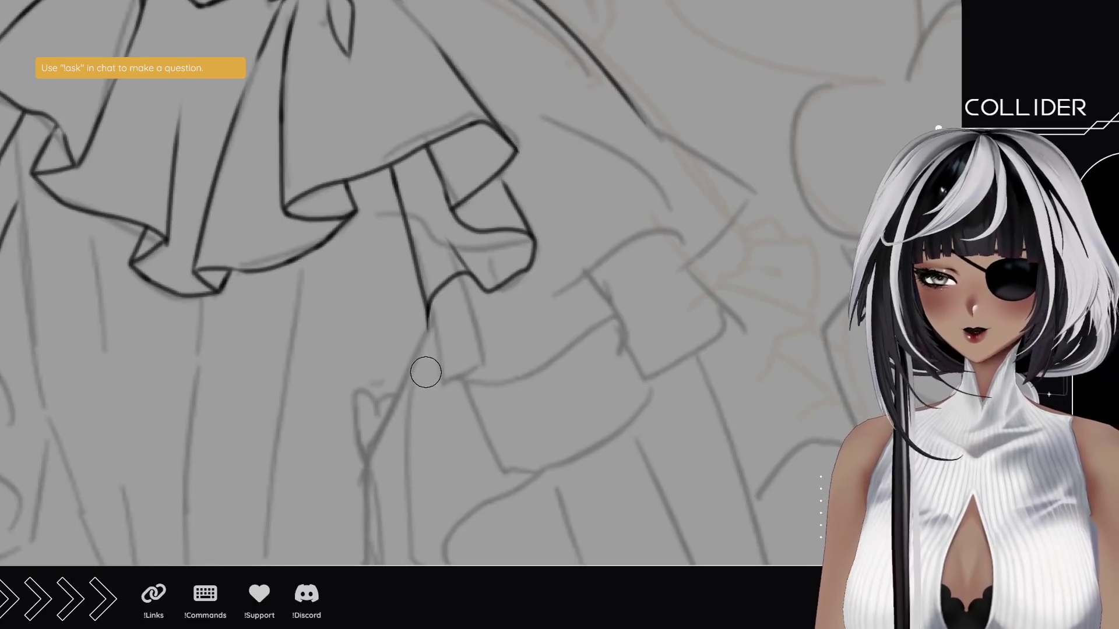
drag(545, 251, 522, 299)
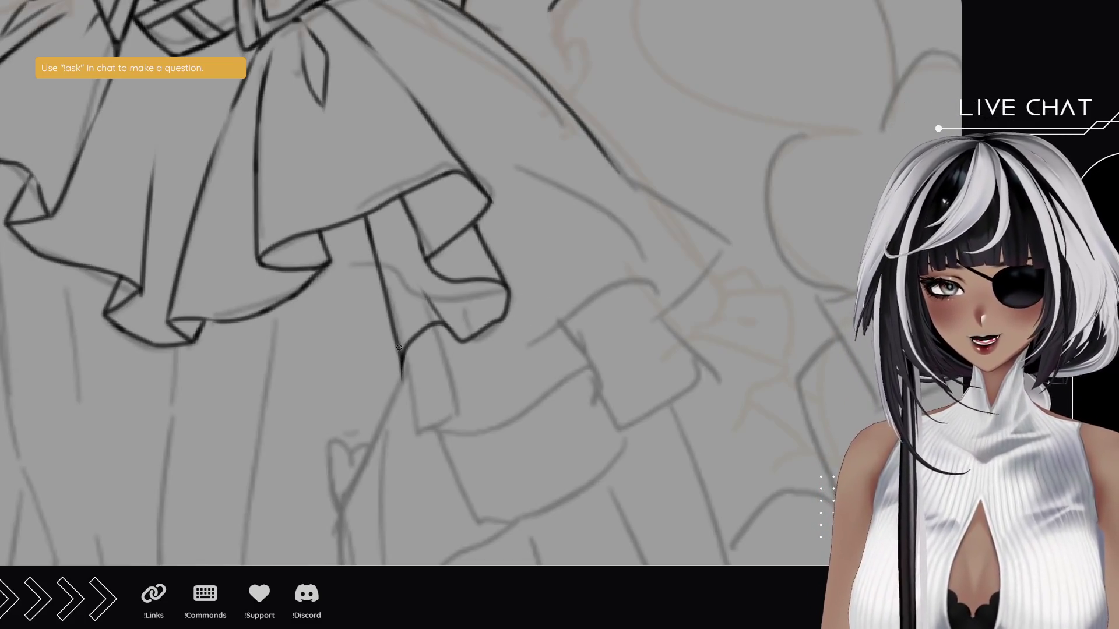
drag(401, 359, 401, 387)
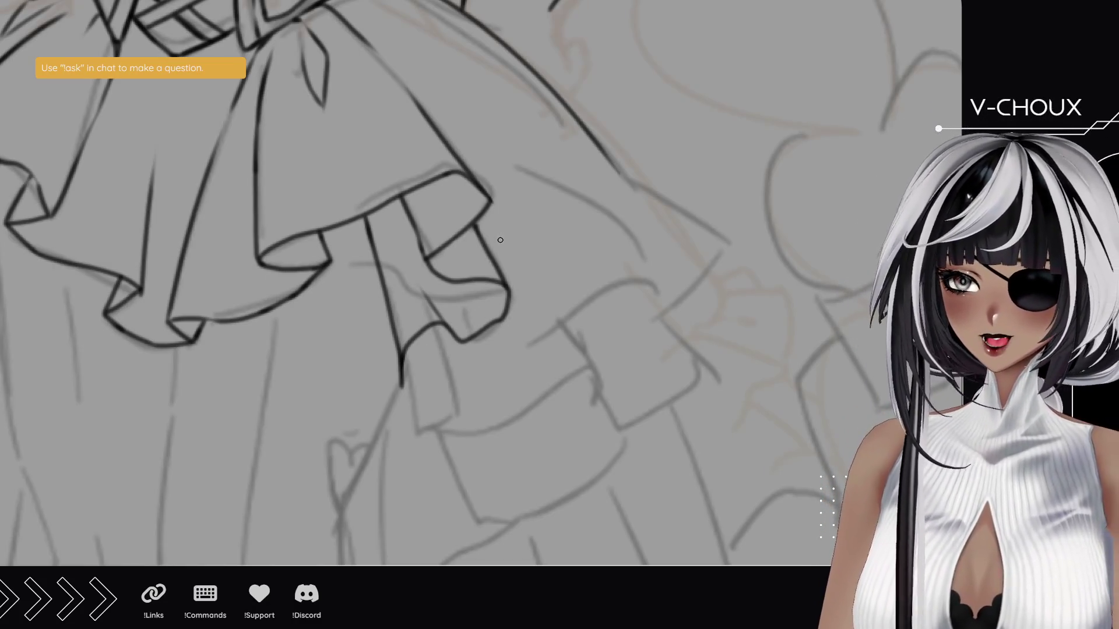
scroll(551, 290, down, 3)
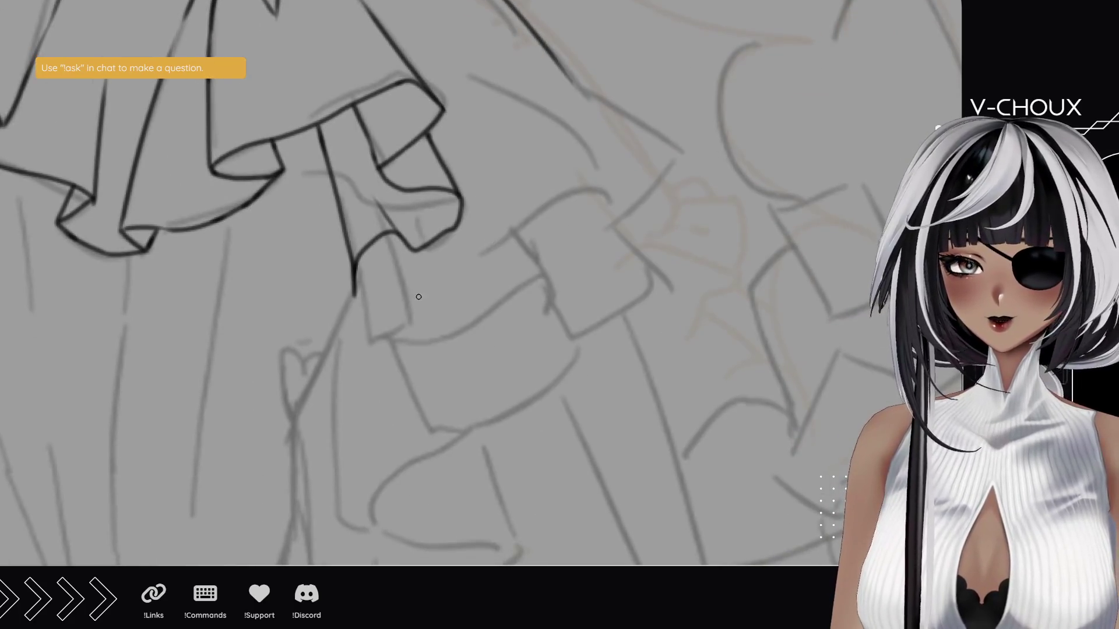
mouse_move(353, 292)
mouse_down()
mouse_move(408, 336)
mouse_move(502, 290)
mouse_move(567, 280)
mouse_move(551, 310)
mouse_move(532, 231)
mouse_move(466, 152)
mouse_up()
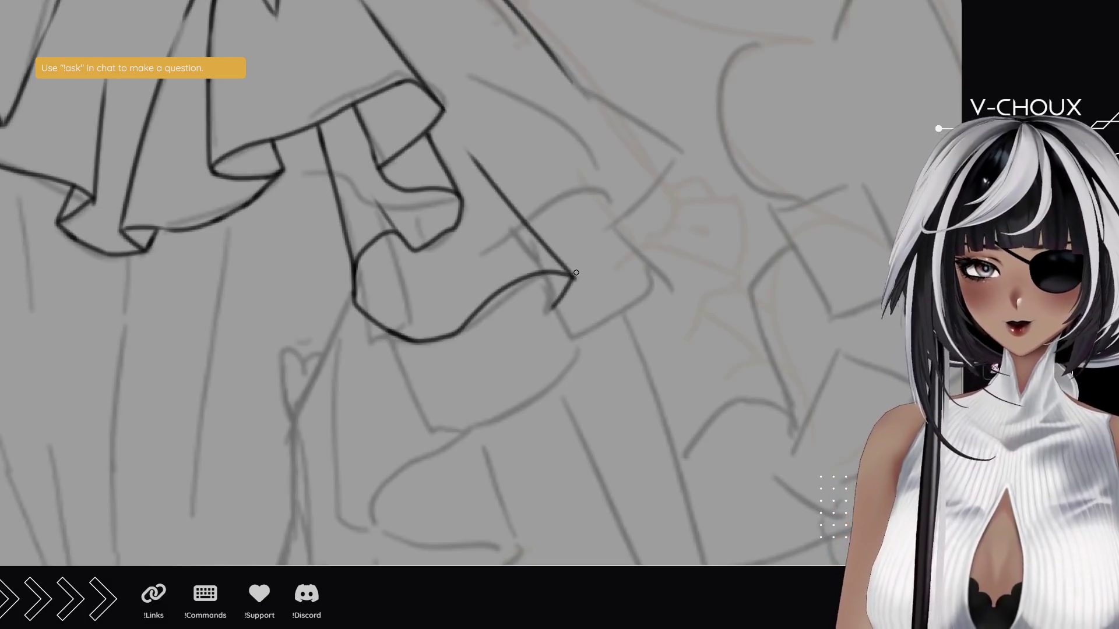
key(ctrl+z)
drag(573, 279, 492, 178)
key(ctrl+z)
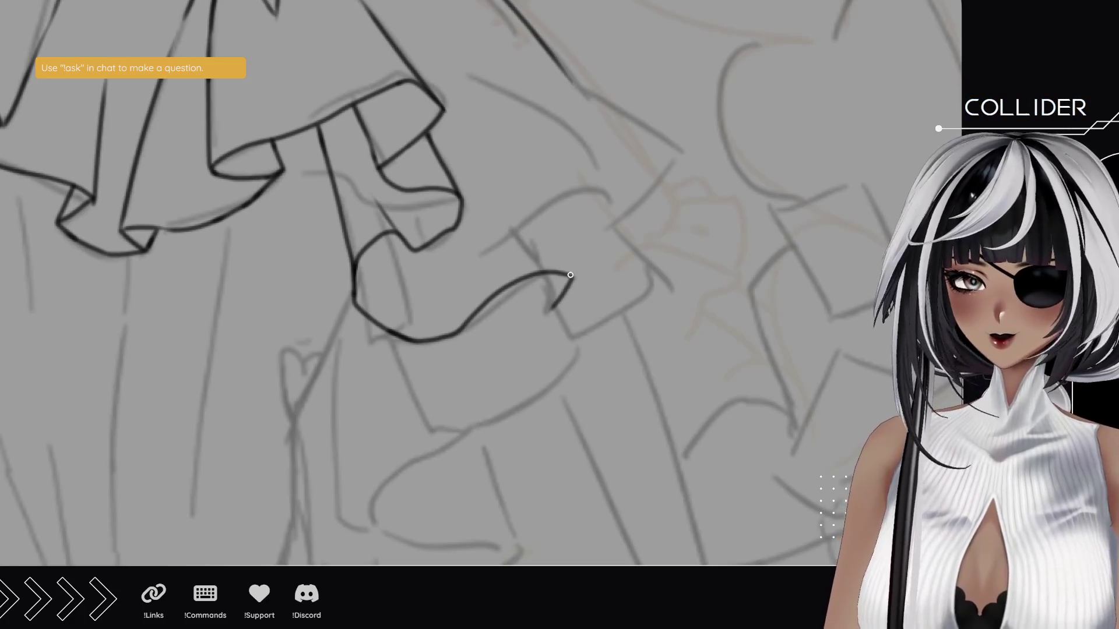
drag(573, 279, 513, 195)
key(ctrl+z)
drag(573, 279, 516, 192)
key(ctrl+z)
drag(573, 279, 476, 156)
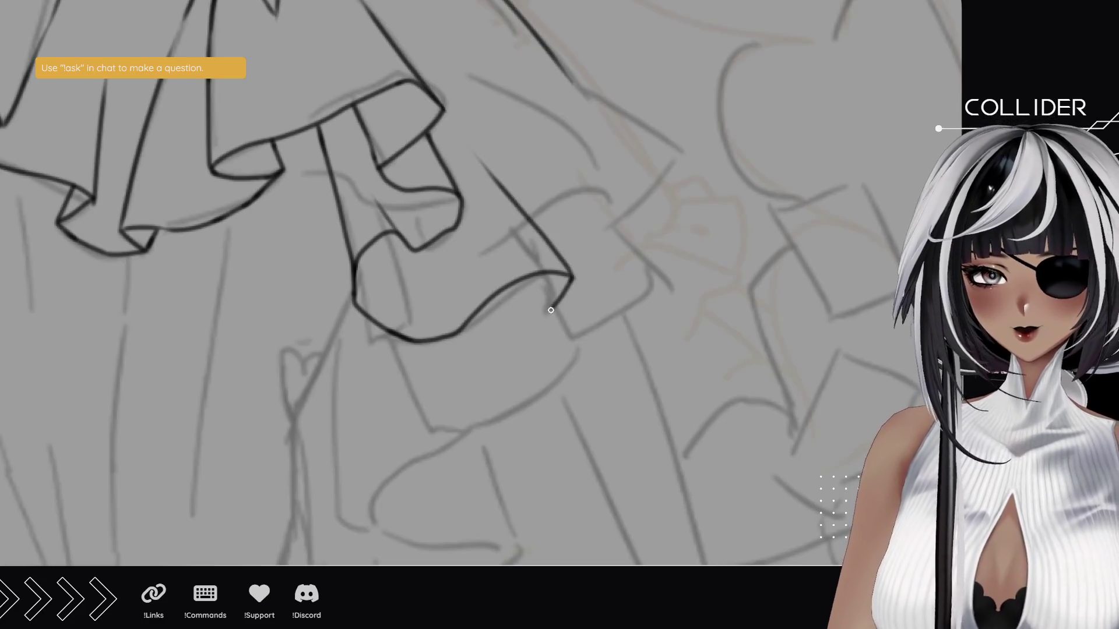
mouse_move(550, 306)
mouse_down()
mouse_move(588, 332)
mouse_move(682, 267)
mouse_move(510, 124)
mouse_up()
key(ctrl+z)
drag(676, 263, 556, 169)
scroll(626, 197, up, 3)
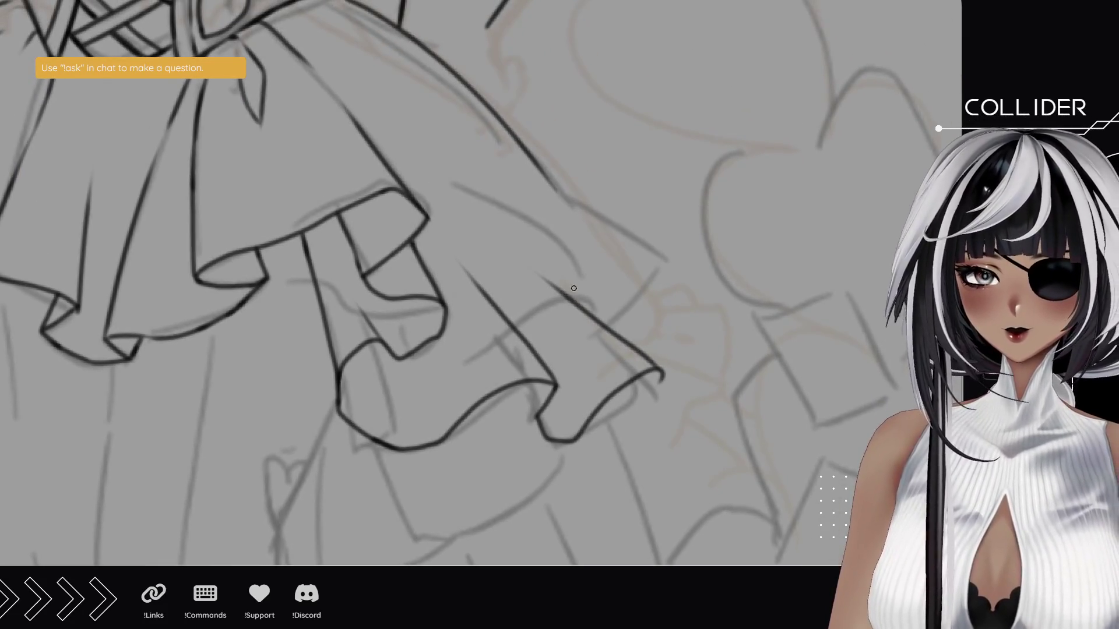
drag(591, 309, 582, 280)
key(ctrl+z)
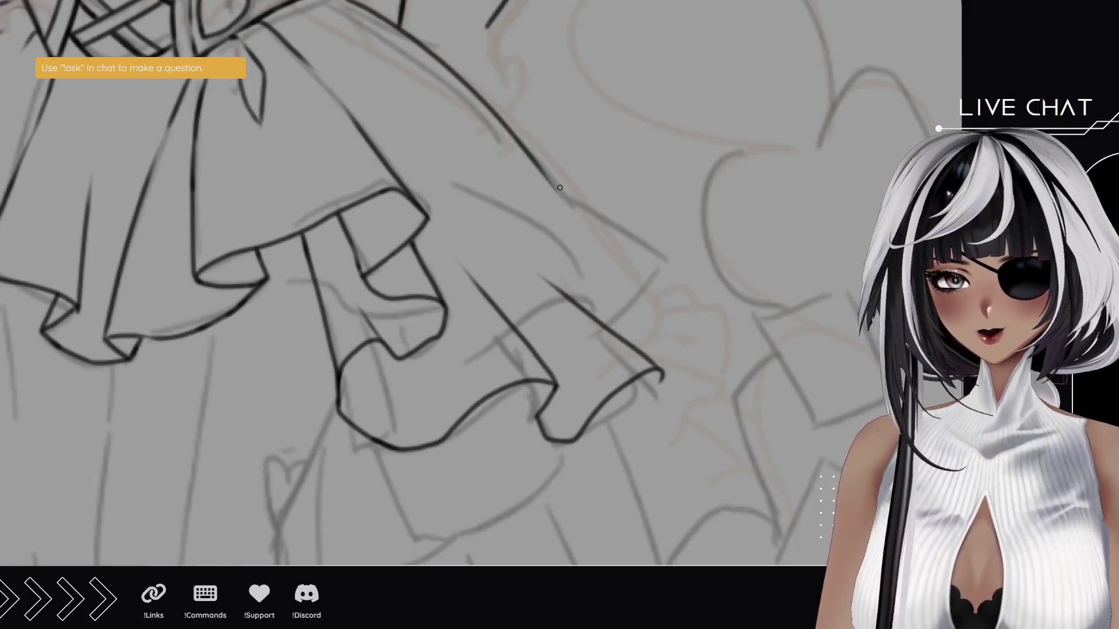
drag(546, 178, 641, 237)
key(ctrl+z)
drag(545, 175, 663, 253)
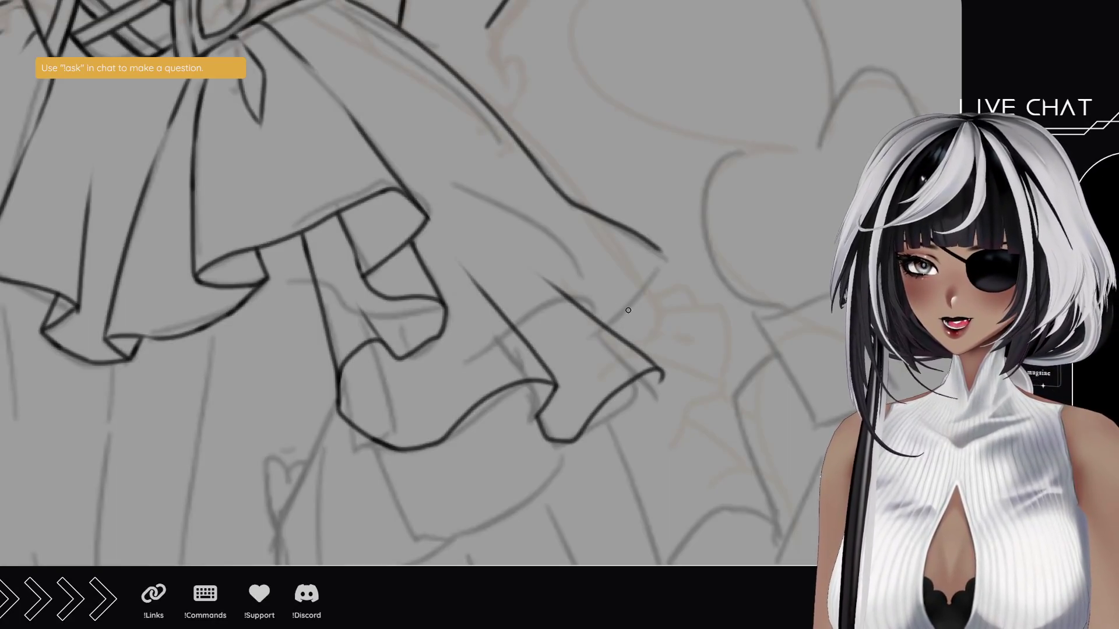
drag(611, 329, 663, 252)
key(ctrl+z)
drag(611, 328, 665, 252)
key(ctrl+z)
drag(615, 327, 668, 254)
key(ctrl+z)
drag(611, 328, 666, 253)
key(ctrl+z)
drag(611, 327, 664, 252)
key(ctrl+z)
mouse_move(611, 328)
mouse_down()
mouse_move(631, 316)
mouse_move(665, 257)
mouse_up()
key(ctrl+z)
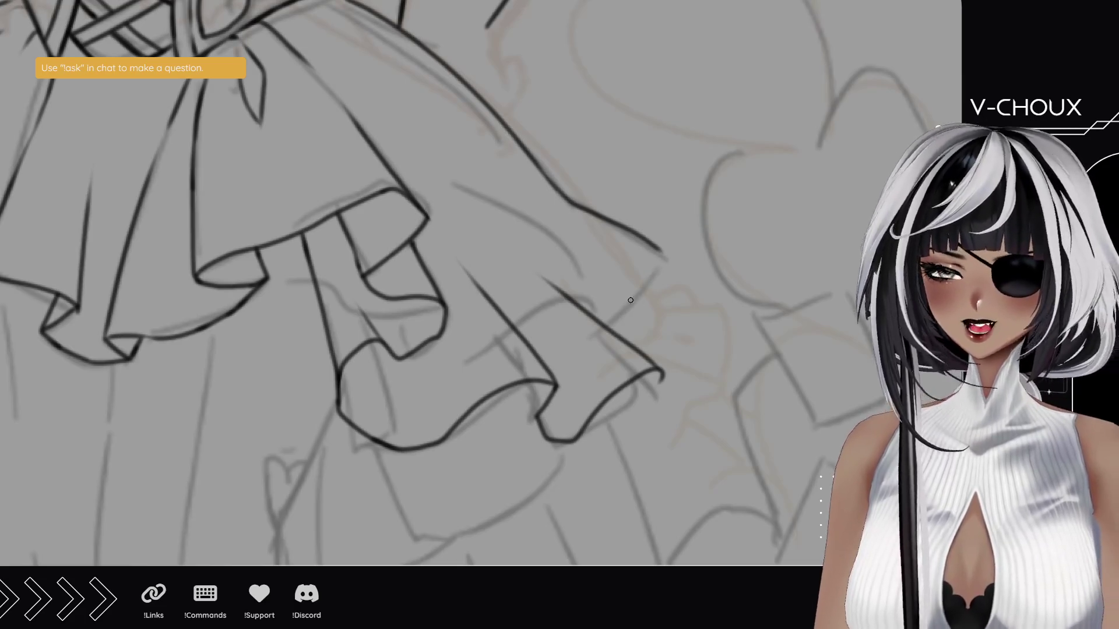
mouse_move(612, 328)
mouse_down()
mouse_move(665, 253)
mouse_move(610, 330)
mouse_up()
key(ctrl+z)
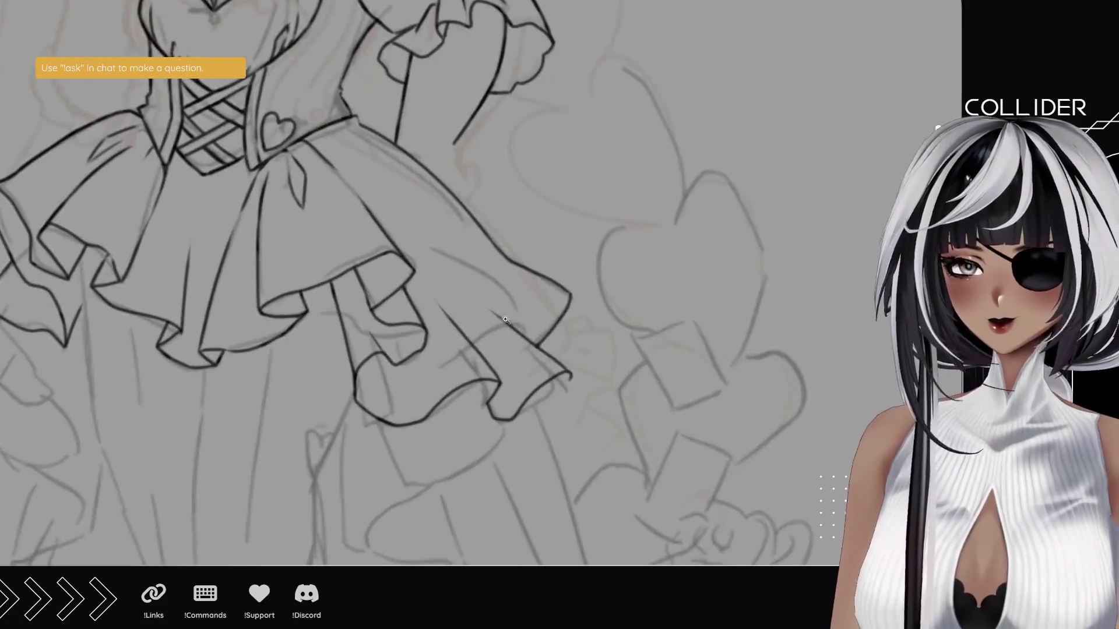
- Ink curved sleeve fold lines beside the waist heart on the rotated canvas
scroll(506, 320, up, 2)
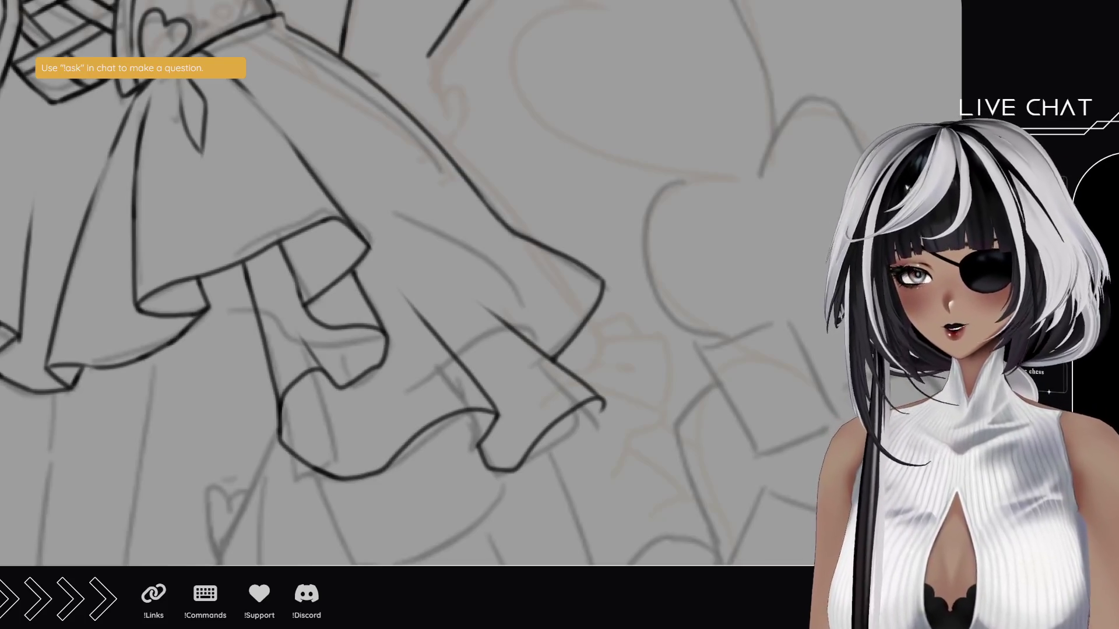
mouse_move(443, 373)
mouse_down()
mouse_move(412, 407)
mouse_move(437, 367)
mouse_move(317, 312)
mouse_move(100, 262)
mouse_up()
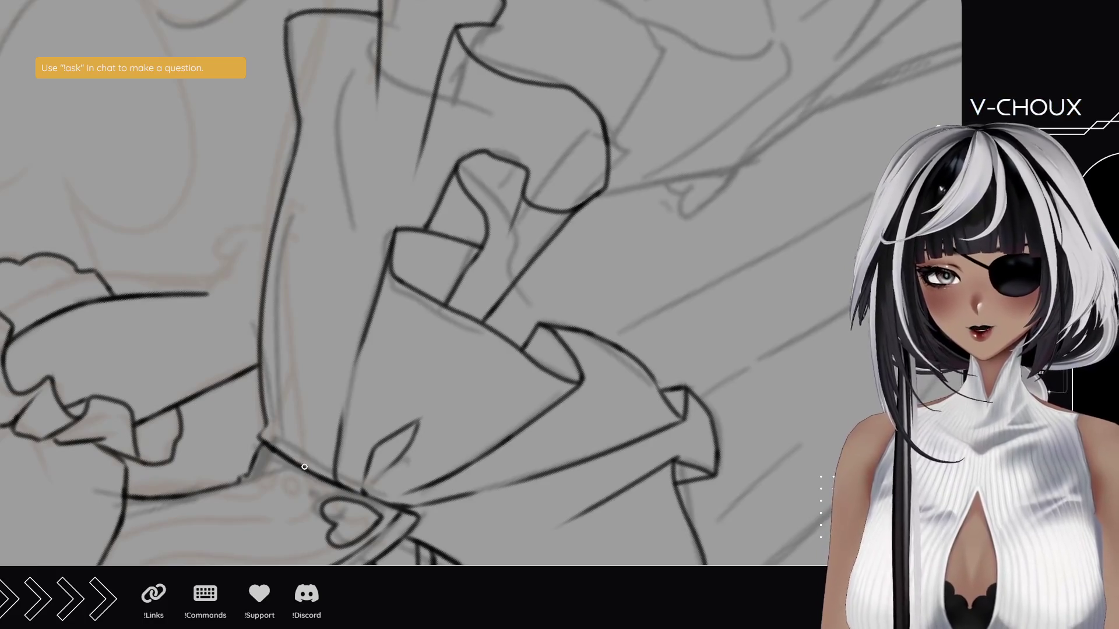
mouse_move(305, 450)
mouse_down()
mouse_move(285, 400)
mouse_move(295, 445)
mouse_up()
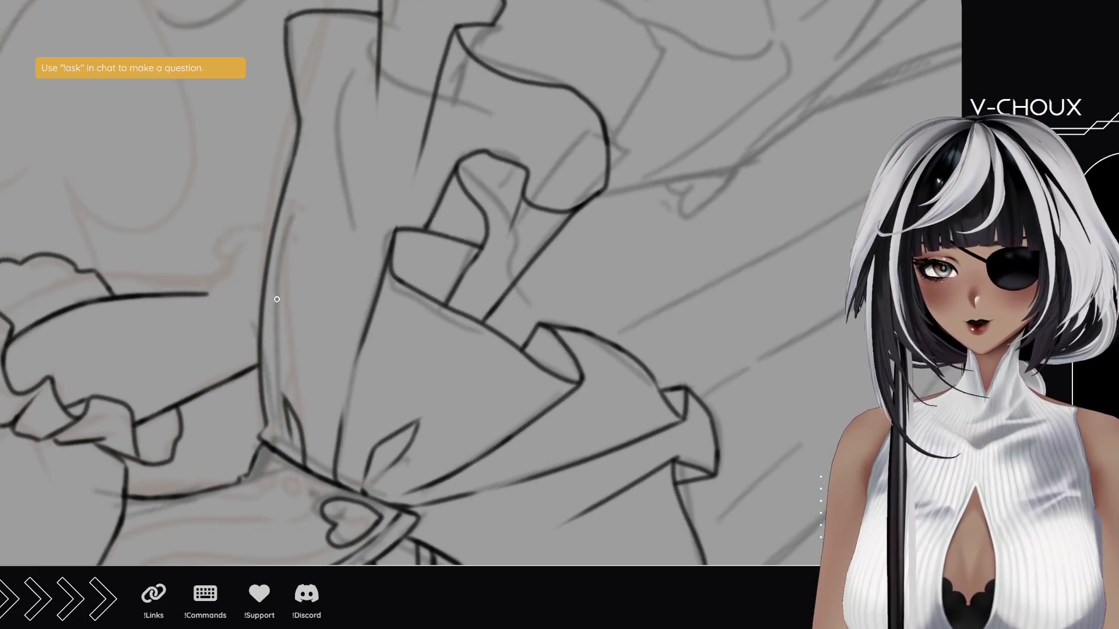
- Ink a short line on the higher fabric fold, then view the whole dress
drag(322, 158, 305, 246)
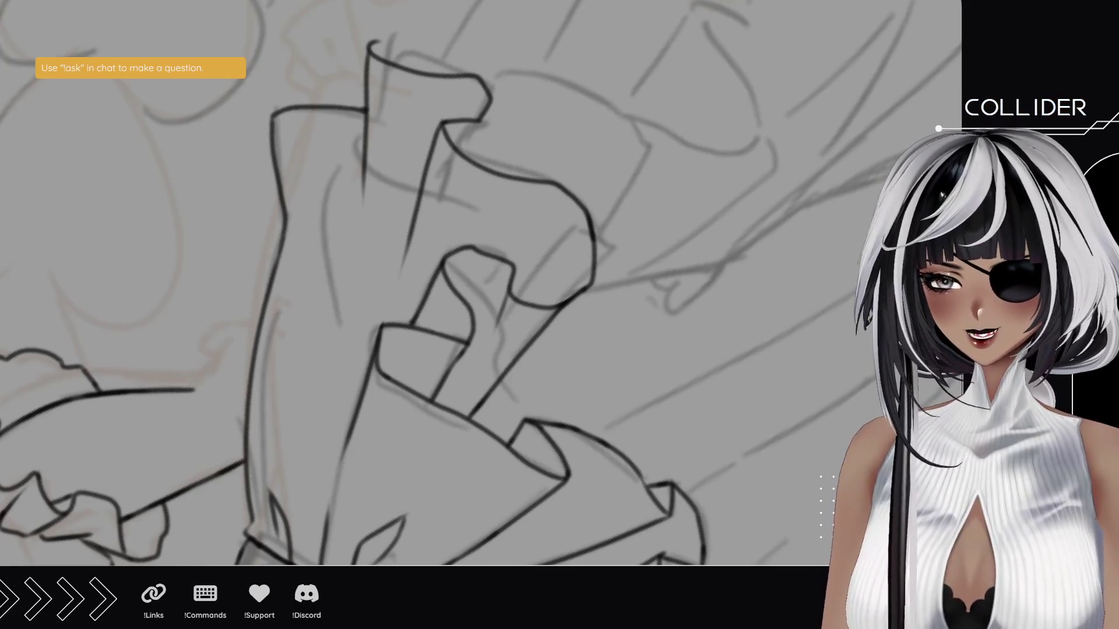
drag(414, 113, 369, 212)
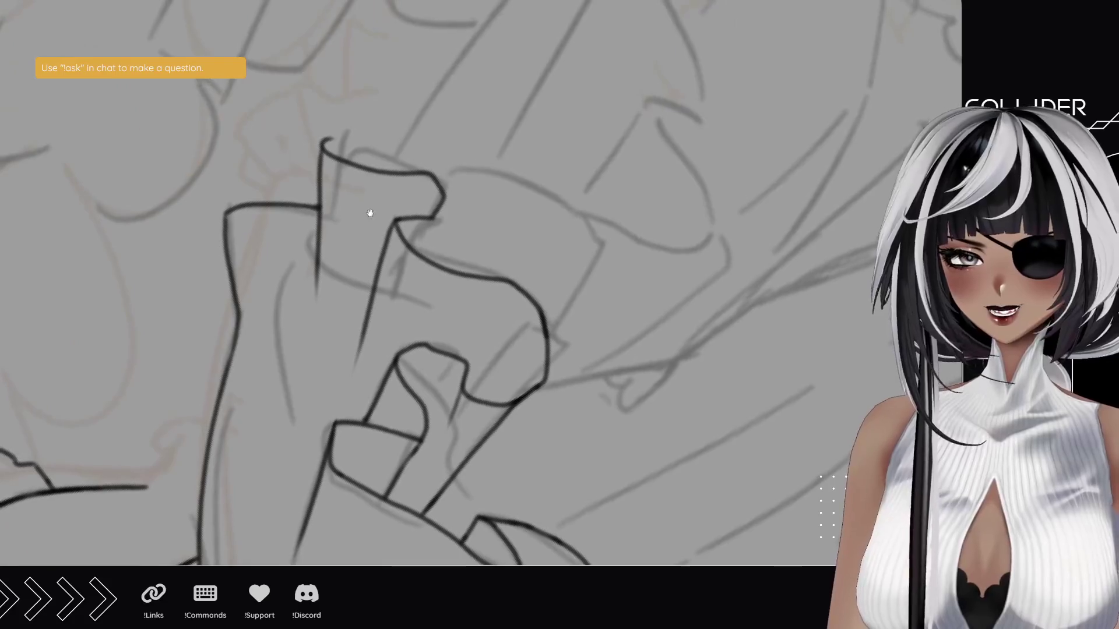
drag(422, 258, 432, 218)
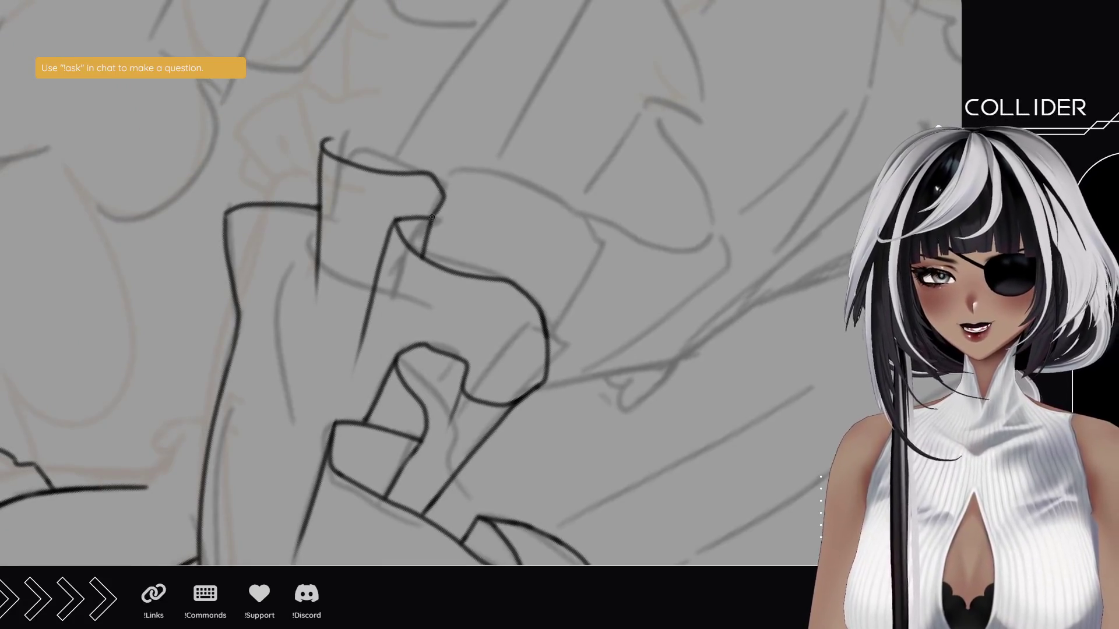
key(ctrl+z)
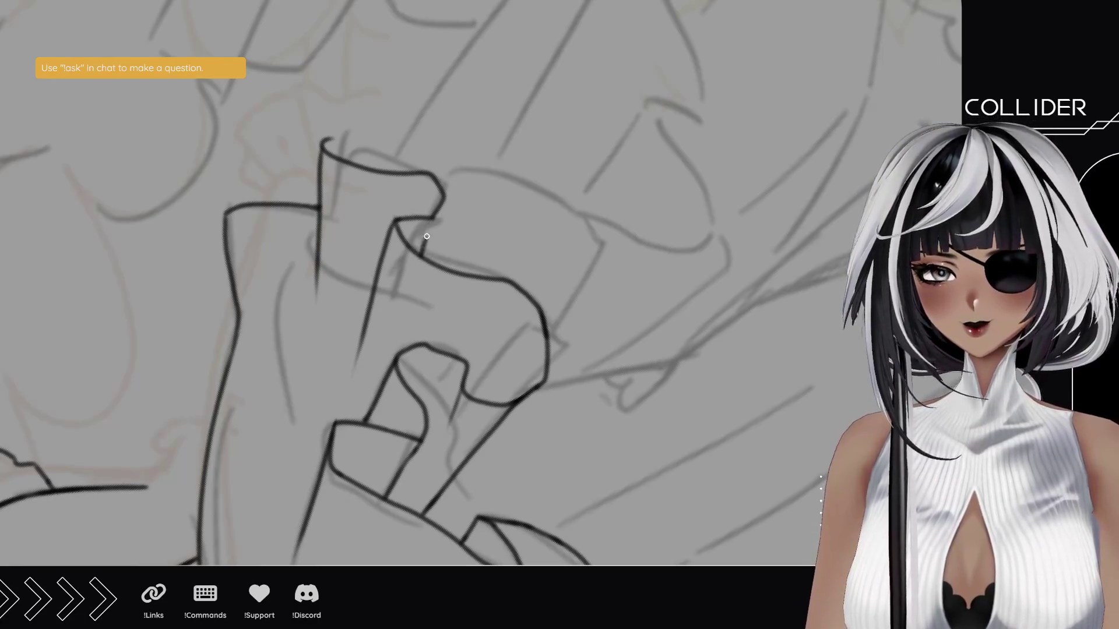
drag(426, 228, 435, 213)
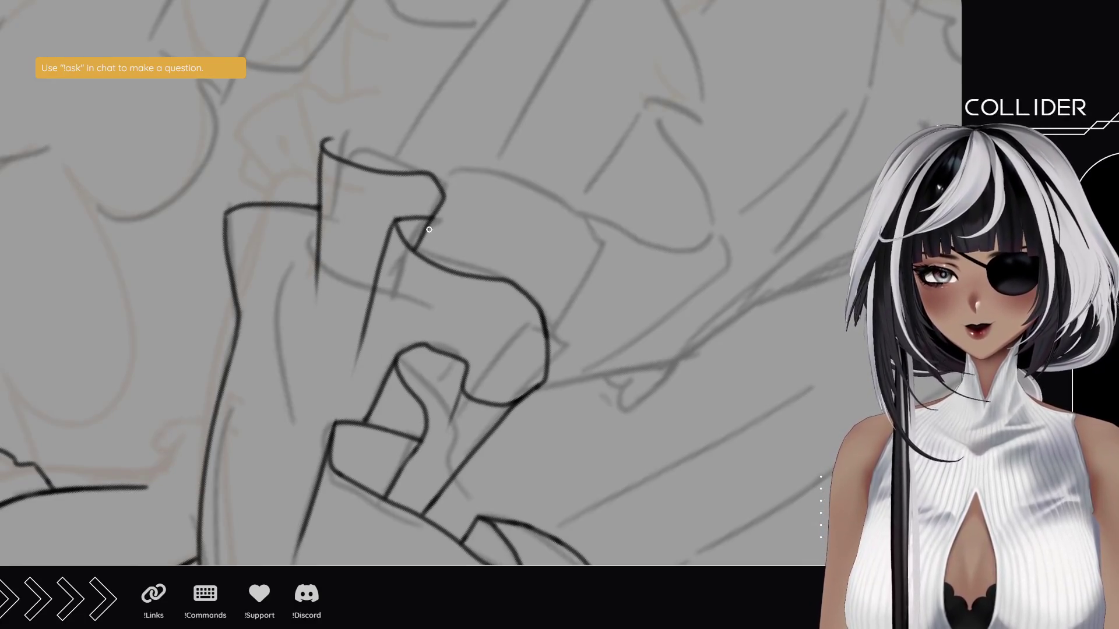
scroll(408, 283, down, 5)
mouse_move(437, 348)
mouse_down()
mouse_move(437, 292)
mouse_move(415, 302)
mouse_move(432, 275)
mouse_up()
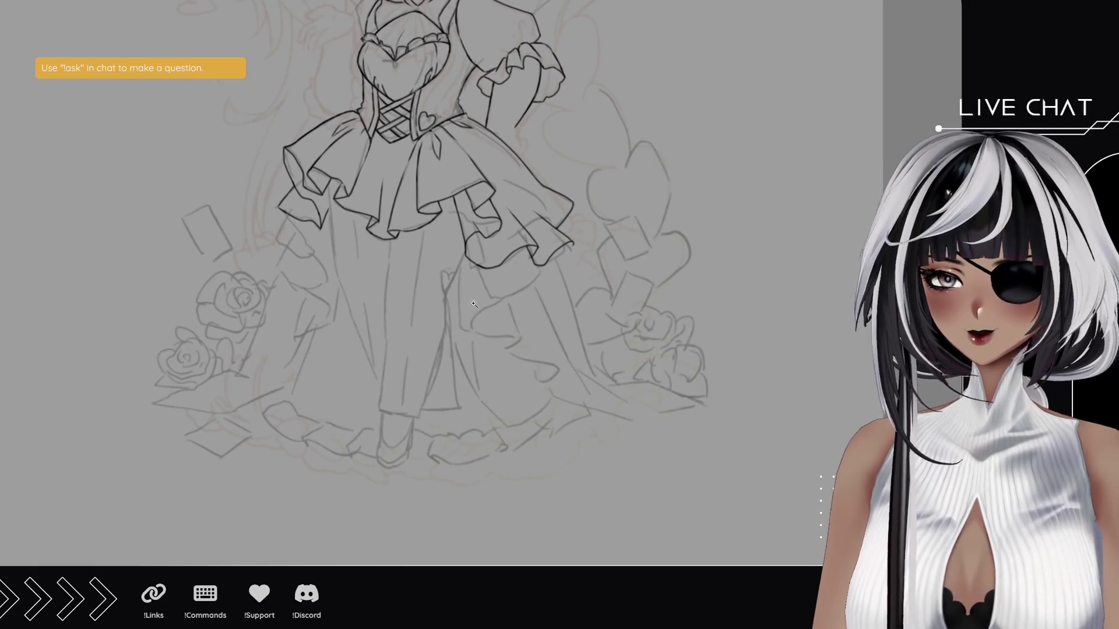
- Ink the arm outline beside the skirt and the curled hand at the hip
click(473, 304)
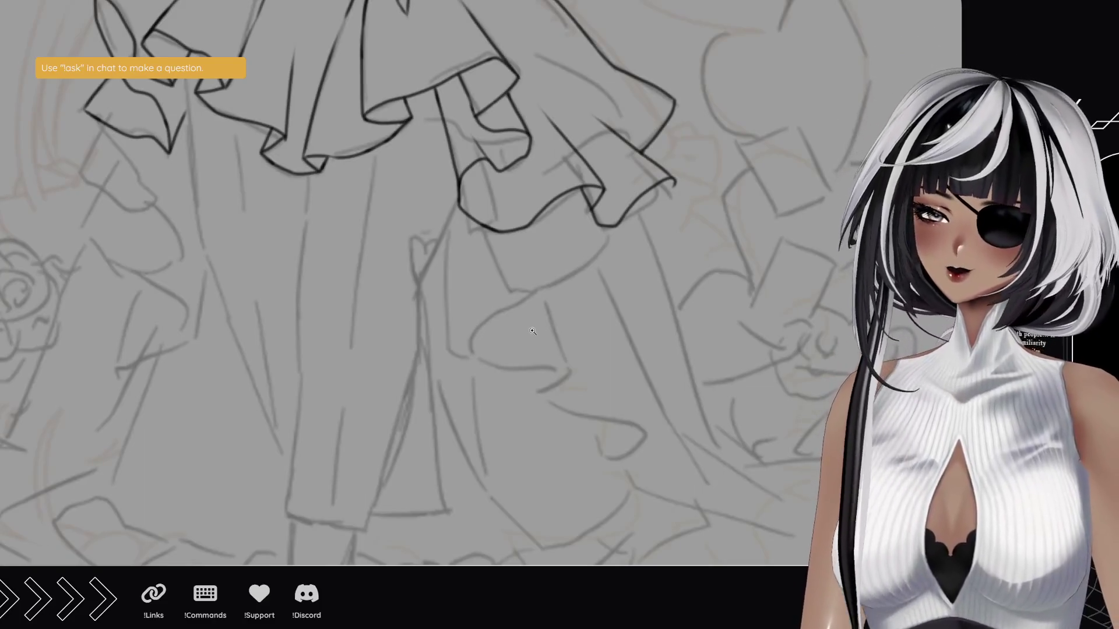
mouse_move(425, 214)
mouse_down()
mouse_move(460, 265)
mouse_move(454, 143)
mouse_move(548, 186)
mouse_up()
scroll(548, 187, up, 10)
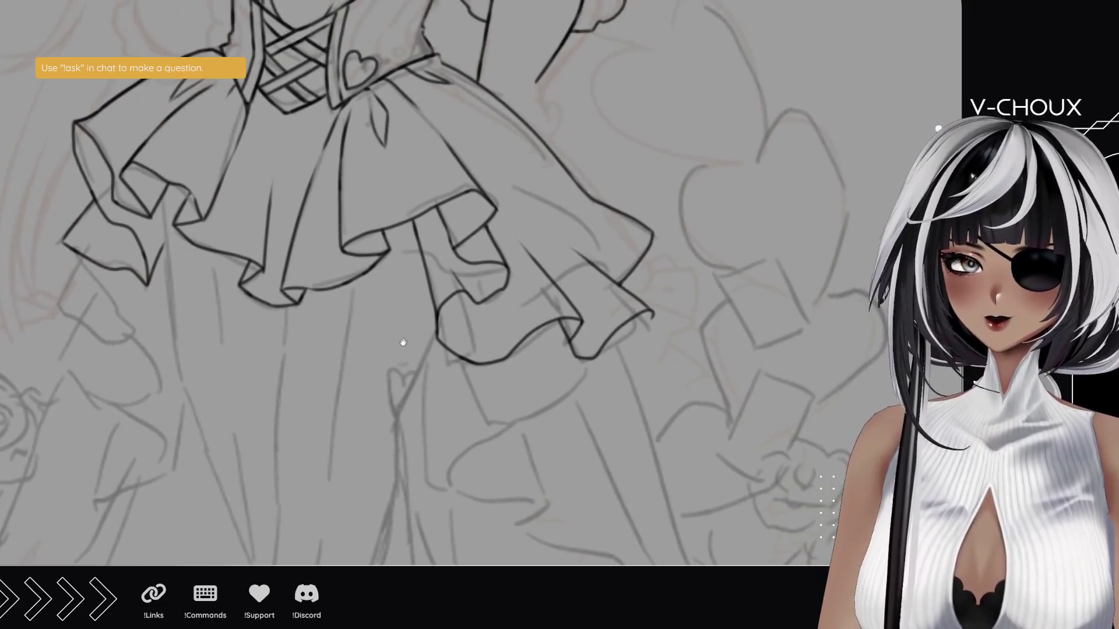
scroll(564, 271, up, 5)
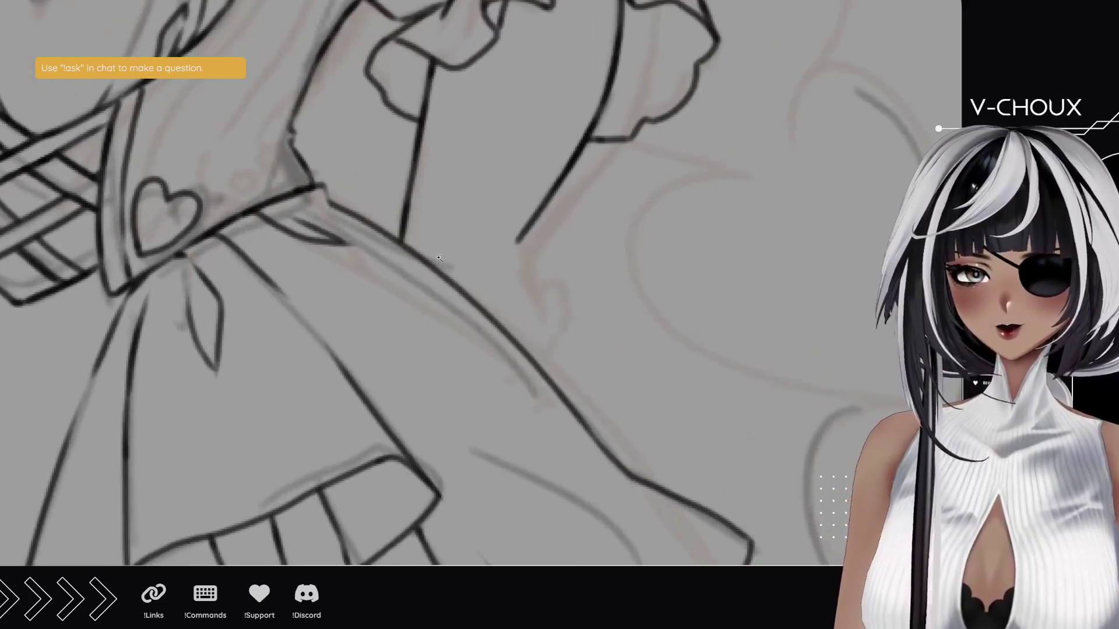
drag(517, 241, 545, 330)
key(ctrl+z)
drag(517, 240, 544, 331)
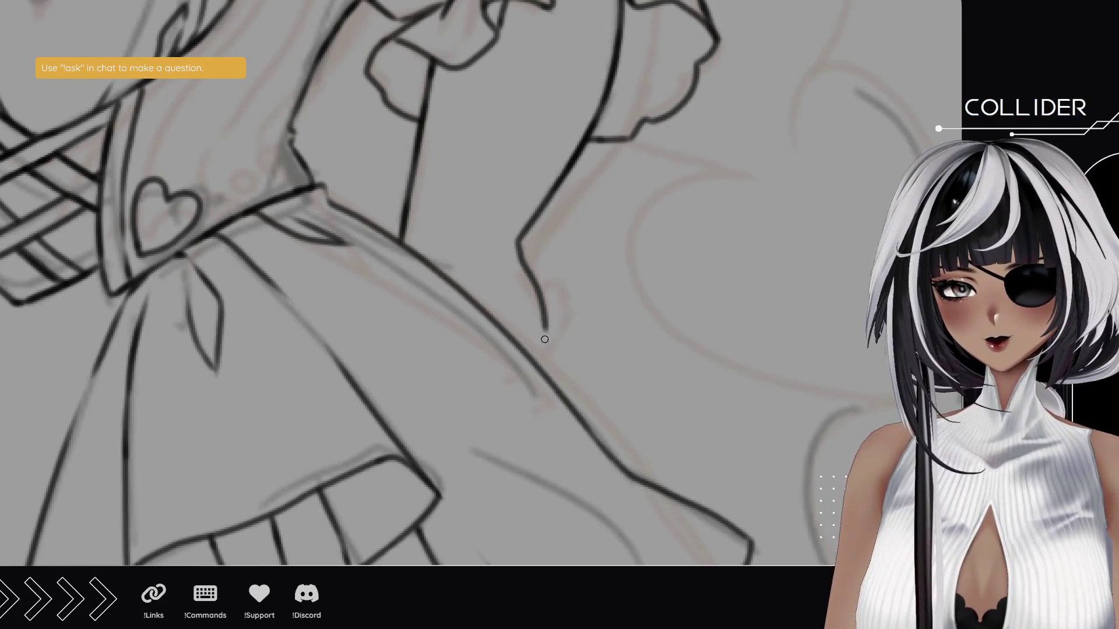
mouse_move(545, 285)
mouse_down()
mouse_move(570, 298)
mouse_move(564, 341)
mouse_move(540, 366)
mouse_up()
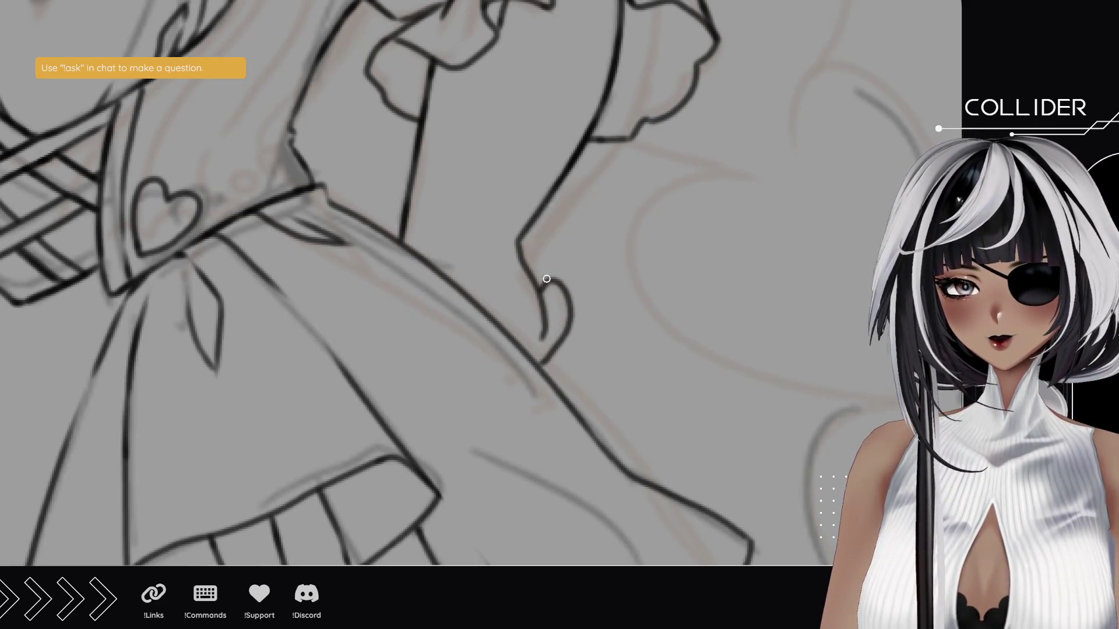
drag(201, 302, 557, 389)
- Add small lines near the hip hand and move up to the bodice's left side
mouse_move(640, 216)
mouse_down()
mouse_move(574, 217)
mouse_move(639, 216)
mouse_up()
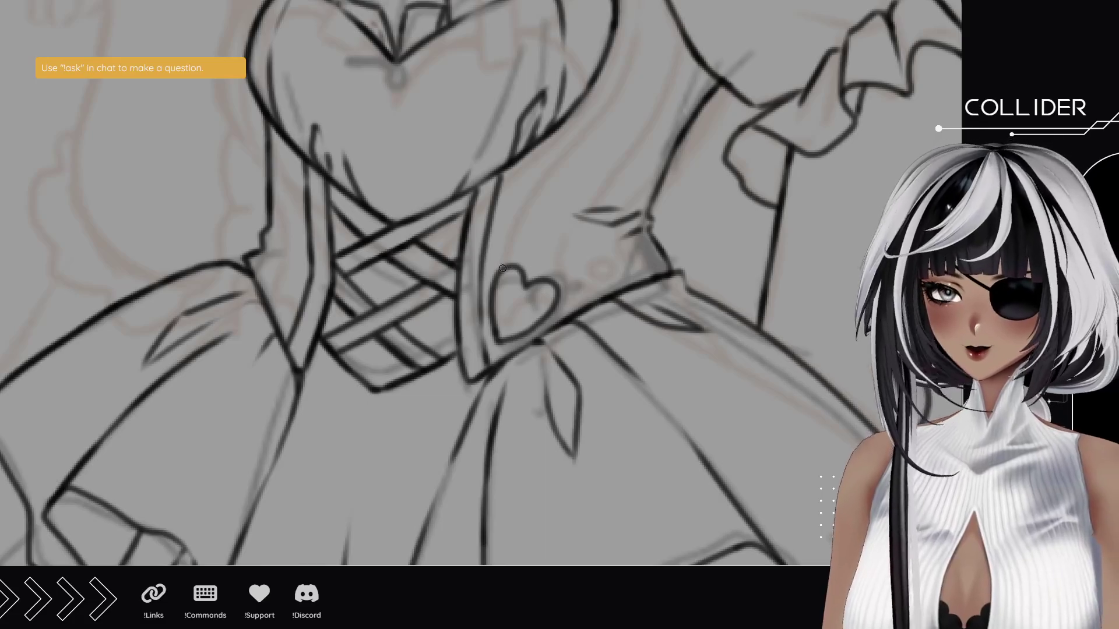
drag(482, 169, 495, 285)
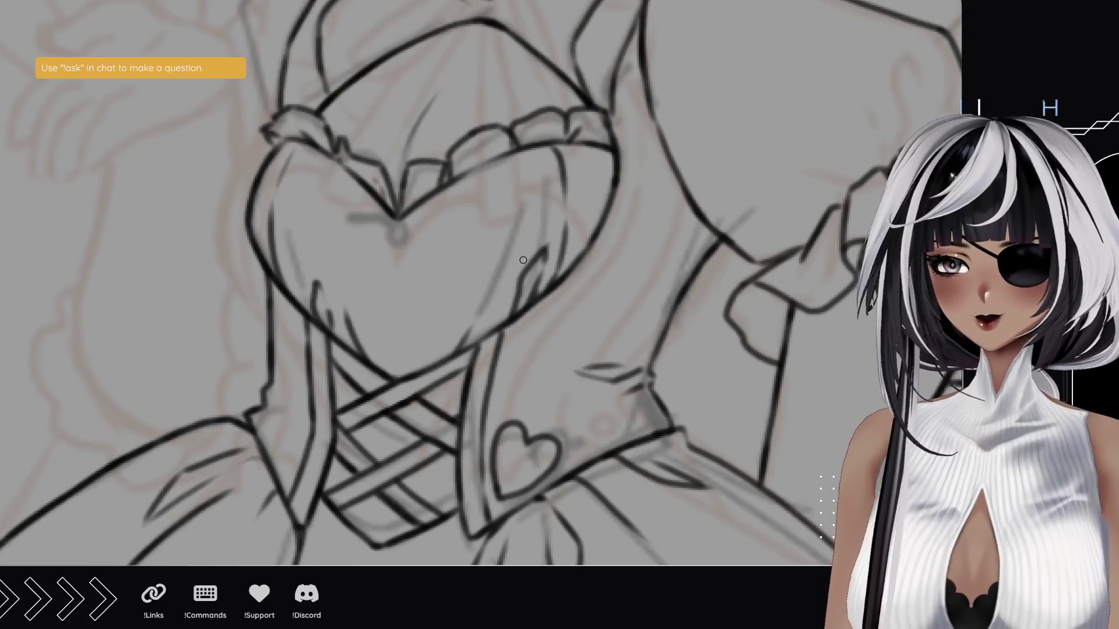
drag(501, 149, 486, 278)
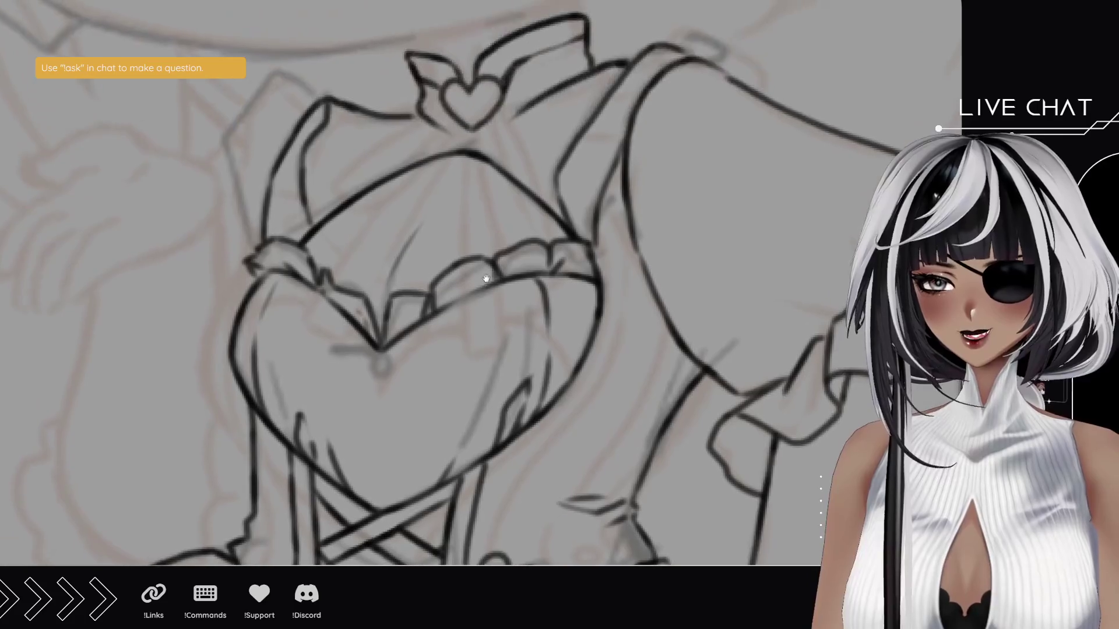
mouse_move(520, 150)
mouse_down()
mouse_move(524, 195)
mouse_move(490, 182)
mouse_up()
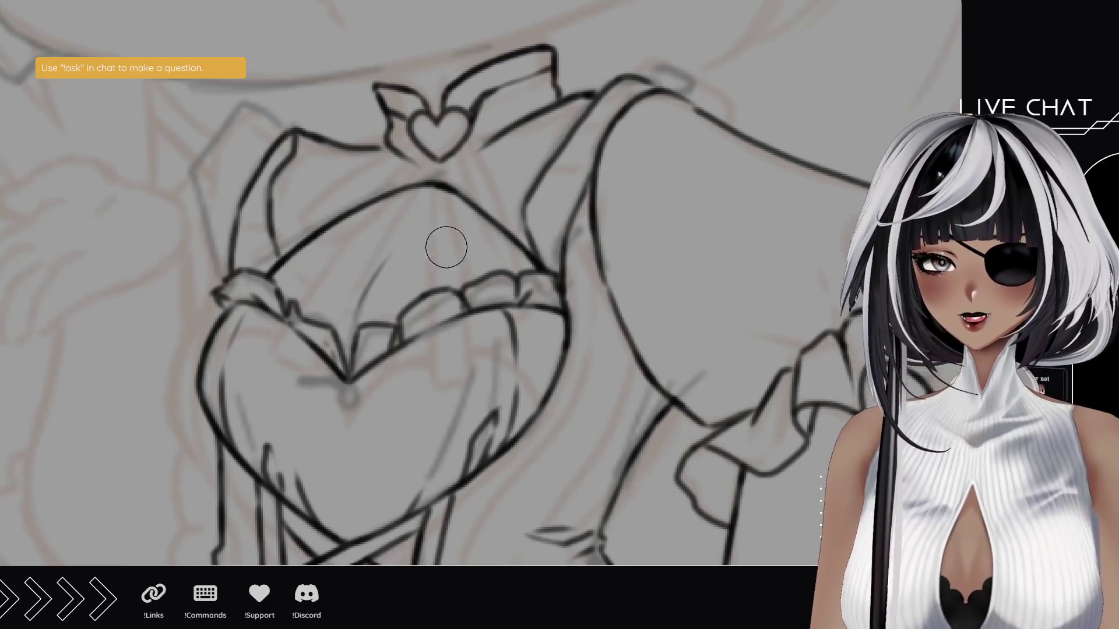
mouse_move(449, 260)
mouse_down()
mouse_move(457, 225)
mouse_move(419, 146)
mouse_move(438, 287)
mouse_move(487, 286)
mouse_up()
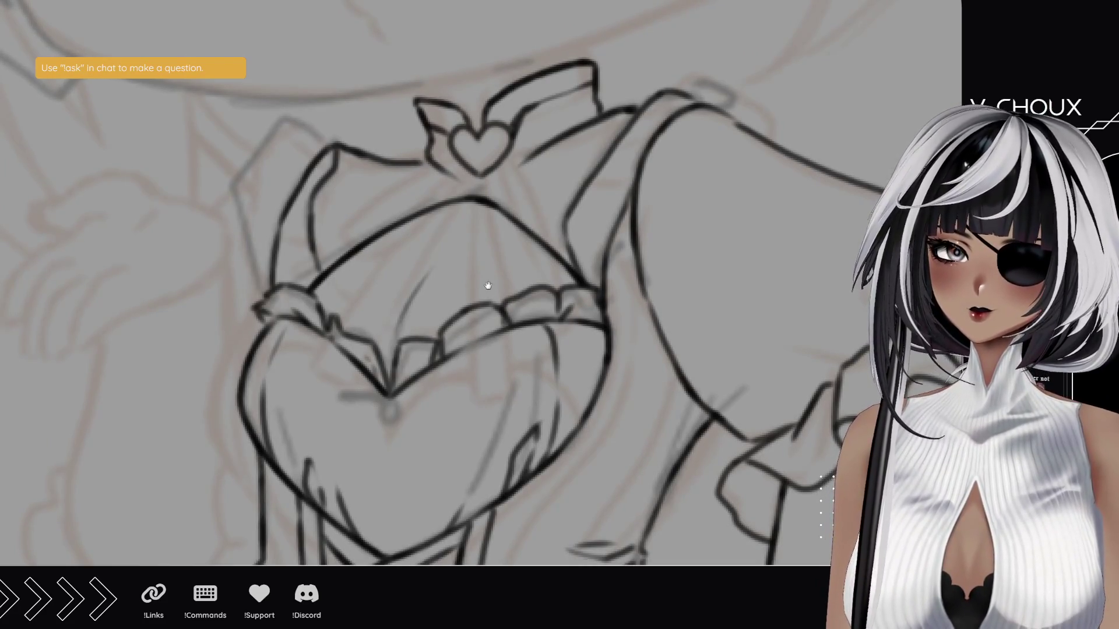
drag(488, 285, 514, 168)
mouse_move(405, 287)
mouse_down()
mouse_move(435, 247)
mouse_move(544, 167)
mouse_move(400, 245)
mouse_move(433, 313)
mouse_up()
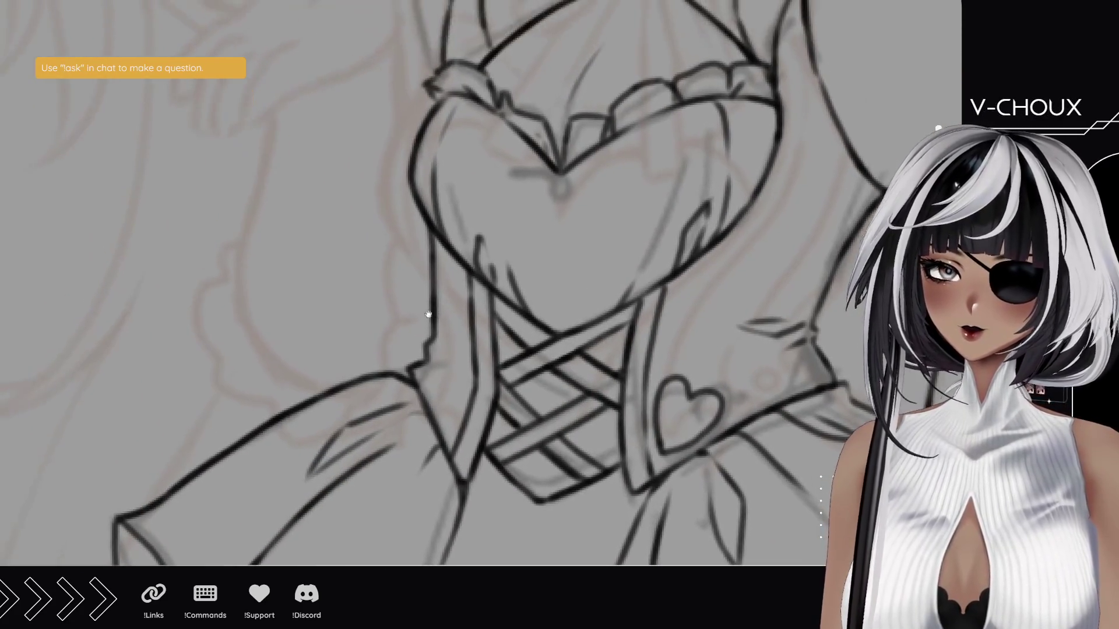
- Ink the frill along the bodice's left edge and the left arm's curve
mouse_move(387, 368)
mouse_down()
mouse_move(378, 350)
mouse_move(402, 227)
mouse_move(423, 226)
mouse_up()
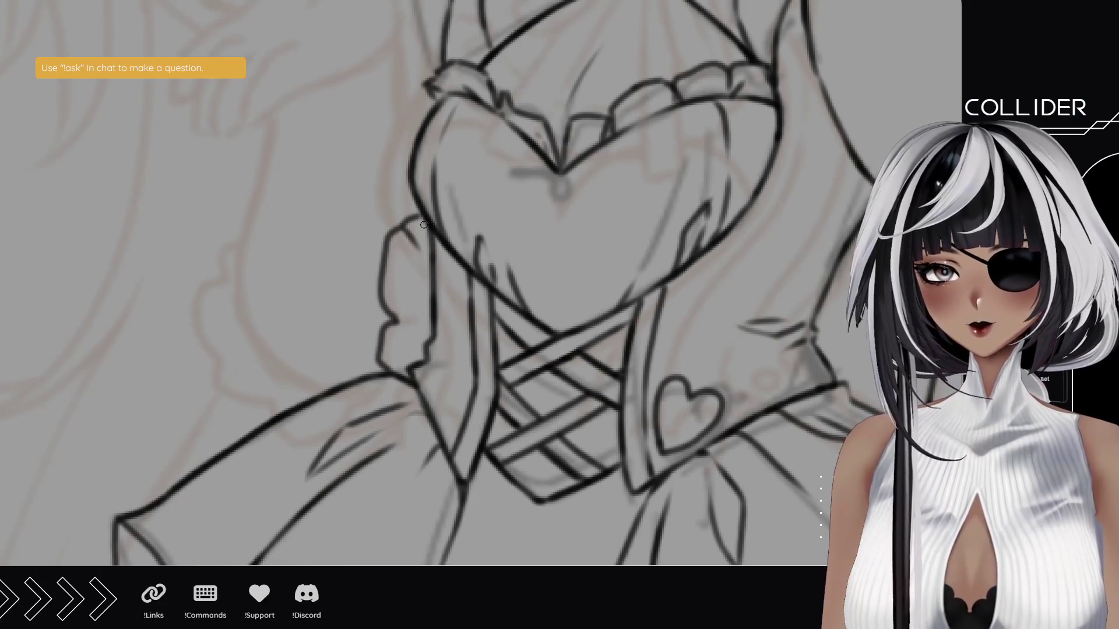
drag(432, 284, 398, 214)
key(ctrl+z)
drag(434, 289, 401, 219)
mouse_move(276, 416)
mouse_down()
mouse_move(203, 353)
mouse_move(208, 274)
mouse_move(226, 256)
mouse_up()
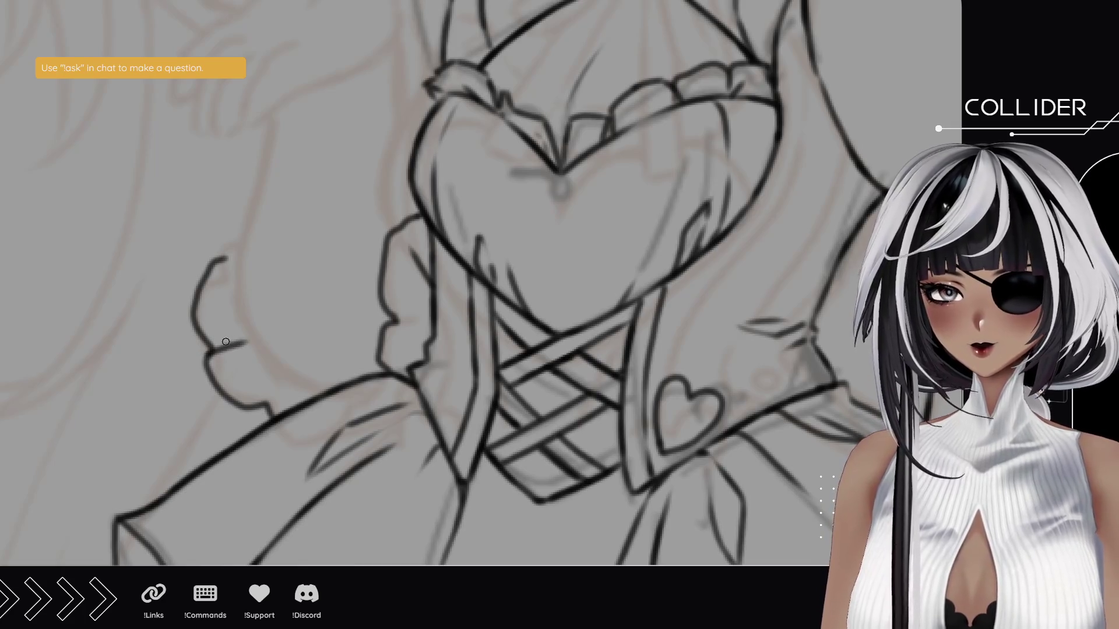
- Ink the top curve of the left hand, retrying its end strokes
drag(242, 308, 302, 437)
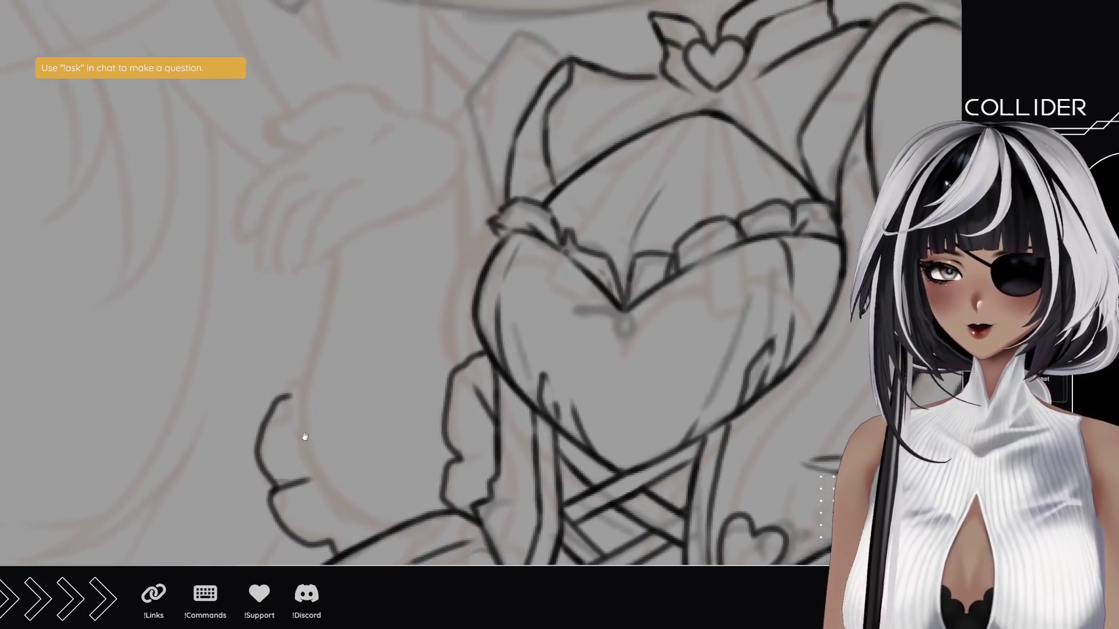
mouse_move(407, 114)
mouse_down()
mouse_move(344, 86)
mouse_move(322, 92)
mouse_up()
mouse_move(306, 105)
mouse_down()
mouse_move(265, 120)
mouse_move(278, 146)
mouse_move(335, 124)
mouse_up()
key(ctrl+z)
key(ctrl+z)
key(ctrl+z)
mouse_move(271, 140)
mouse_down()
mouse_move(314, 143)
mouse_move(342, 126)
mouse_up()
key(ctrl+z)
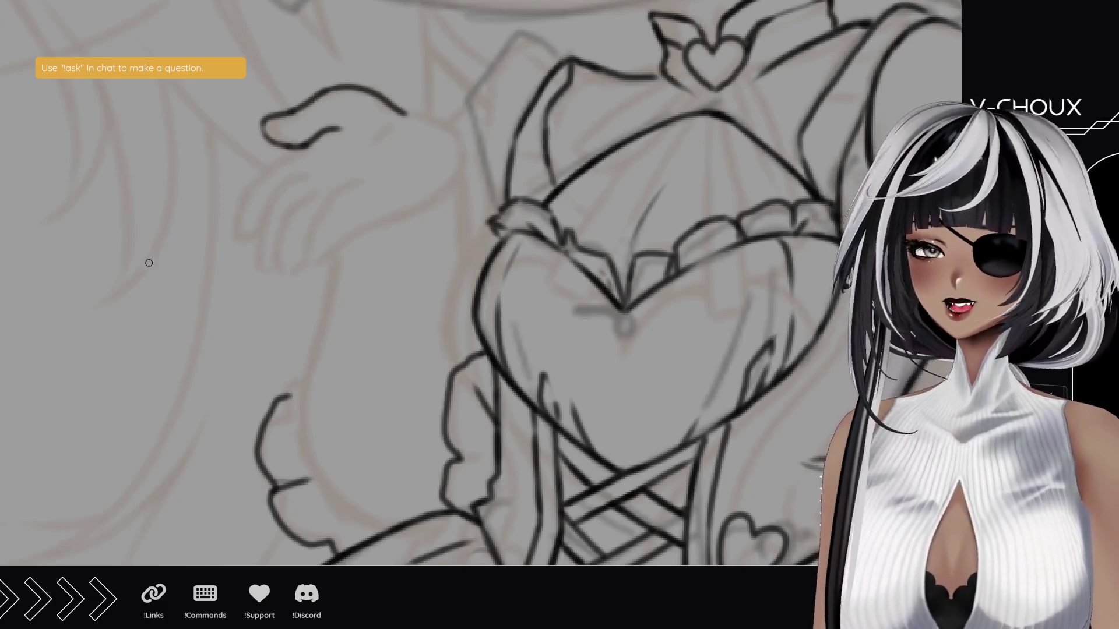
mouse_move(149, 267)
mouse_down()
mouse_move(283, 400)
mouse_move(274, 299)
mouse_up()
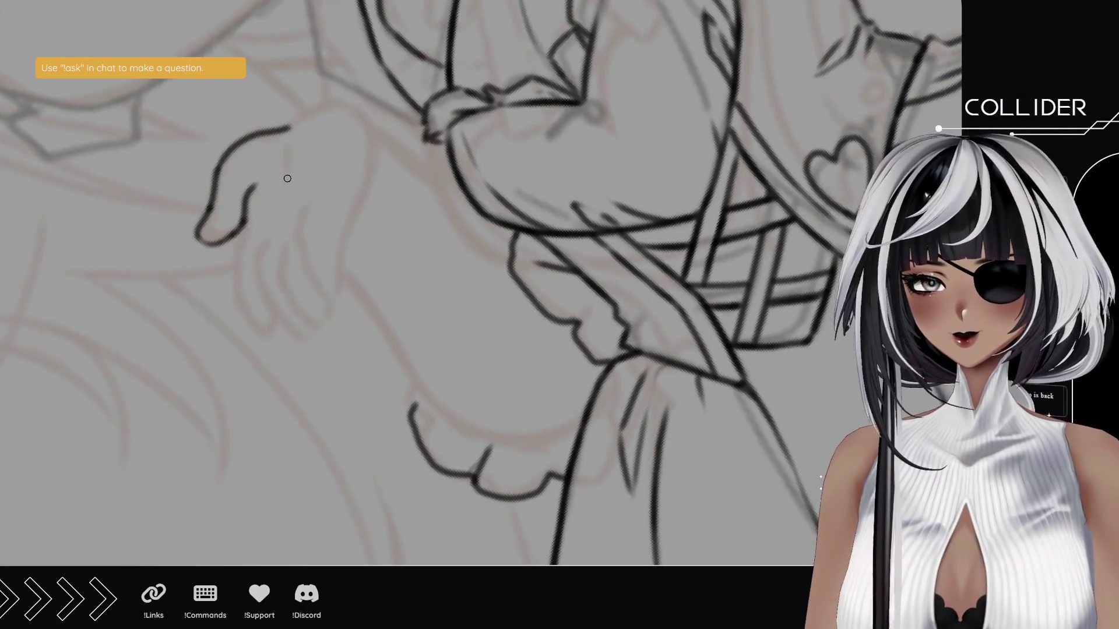
mouse_move(286, 181)
mouse_down()
mouse_move(290, 123)
mouse_move(289, 135)
mouse_move(309, 106)
mouse_move(365, 127)
mouse_move(335, 294)
mouse_move(323, 294)
mouse_move(302, 256)
mouse_move(308, 199)
mouse_up()
key(ctrl+z)
key(ctrl+z)
key(ctrl+z)
- Ink the fingertip and finger outlines, carrying the leftmost finger's edge higher
drag(328, 296, 342, 289)
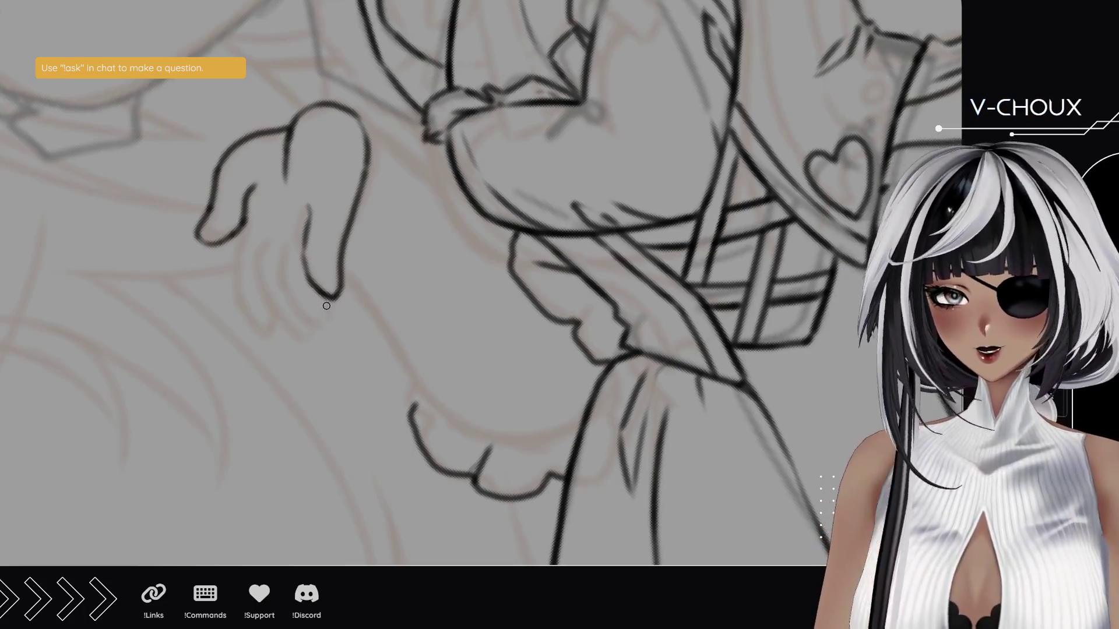
mouse_move(333, 299)
mouse_down()
mouse_move(318, 327)
mouse_move(289, 288)
mouse_move(278, 232)
mouse_up()
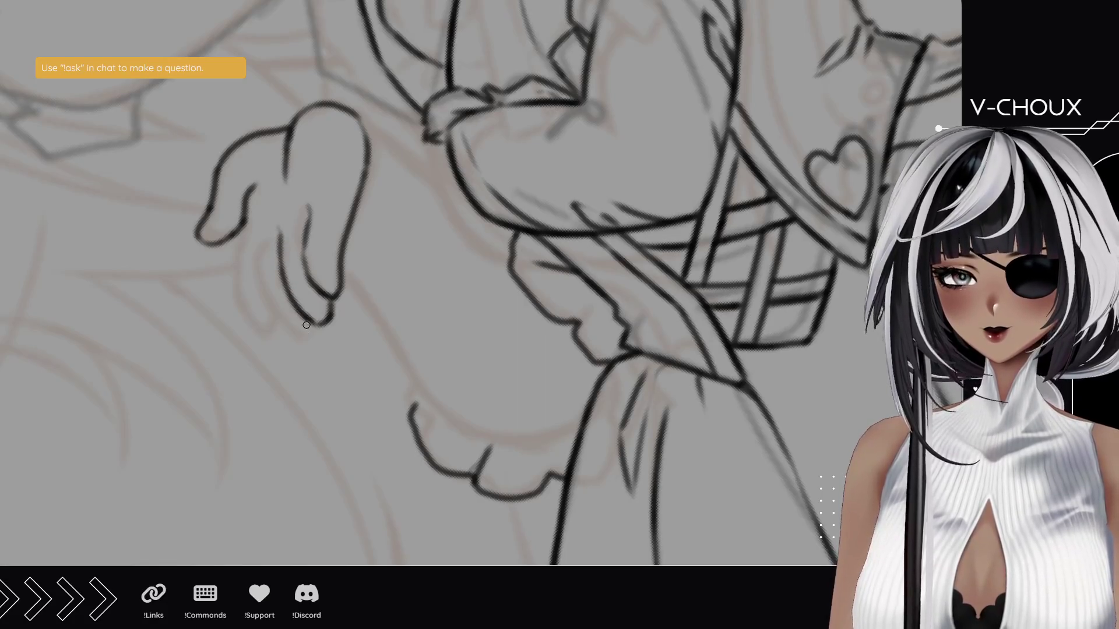
mouse_move(310, 330)
mouse_down()
mouse_move(298, 334)
mouse_move(276, 309)
mouse_move(261, 254)
mouse_up()
drag(267, 293, 257, 242)
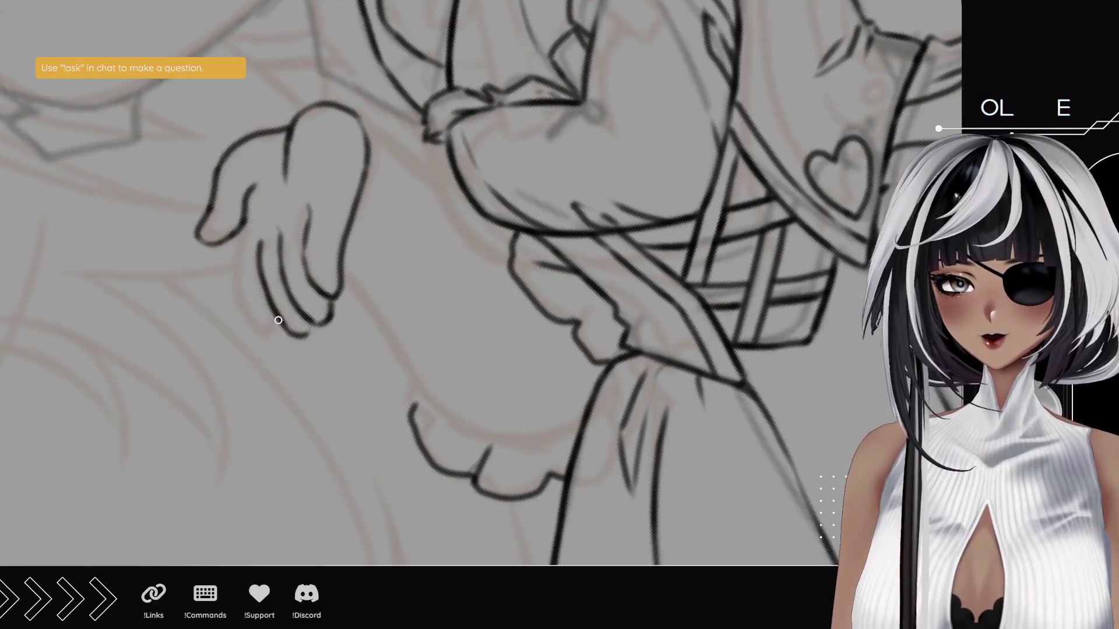
mouse_move(257, 327)
mouse_down()
mouse_move(233, 300)
mouse_move(233, 251)
mouse_up()
key(ctrl+z)
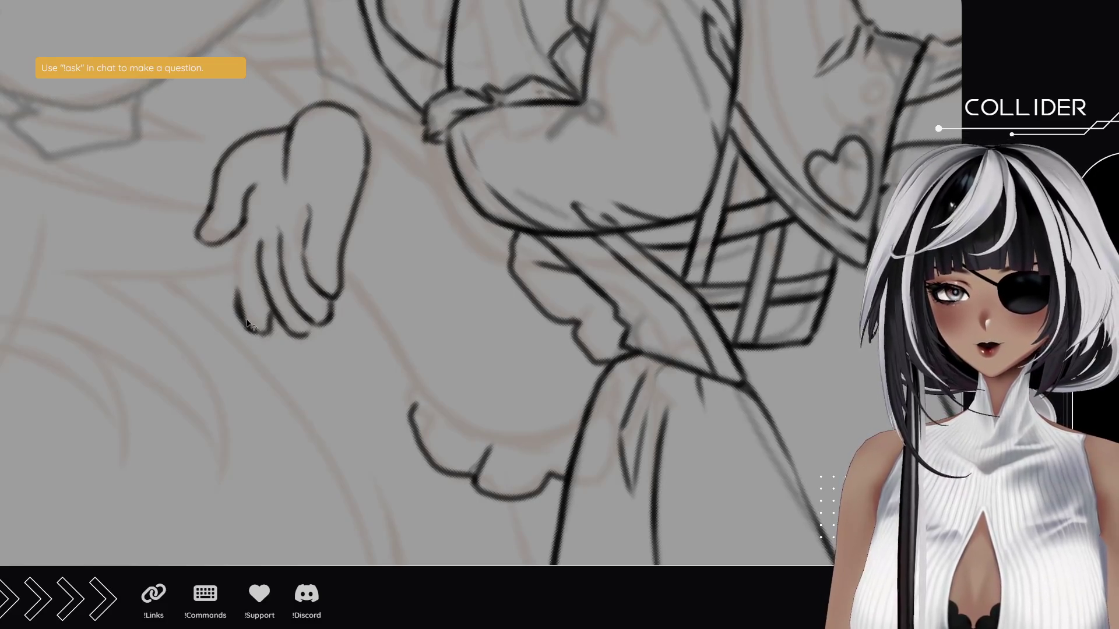
mouse_move(250, 329)
mouse_down()
mouse_move(233, 282)
mouse_move(244, 229)
mouse_up()
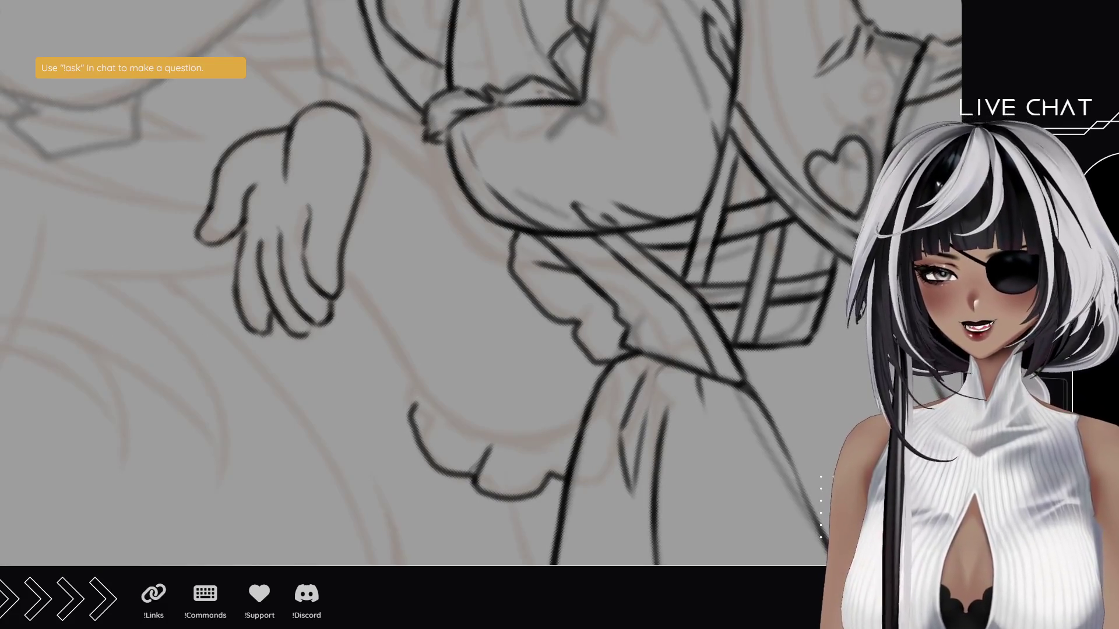
- Build up the arm line from the ruffle area toward the shoulder
scroll(464, 210, down, 5)
scroll(464, 210, up, 2)
mouse_move(464, 210)
mouse_down()
mouse_move(394, 163)
mouse_move(428, 76)
mouse_up()
scroll(349, 197, up, 3)
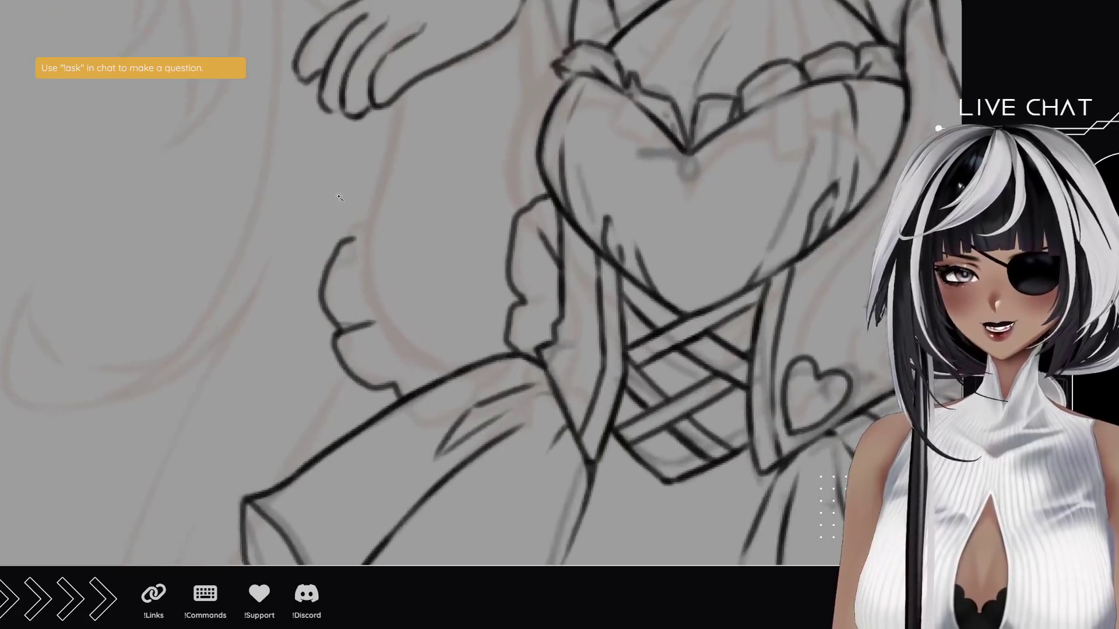
scroll(293, 166, down, 1)
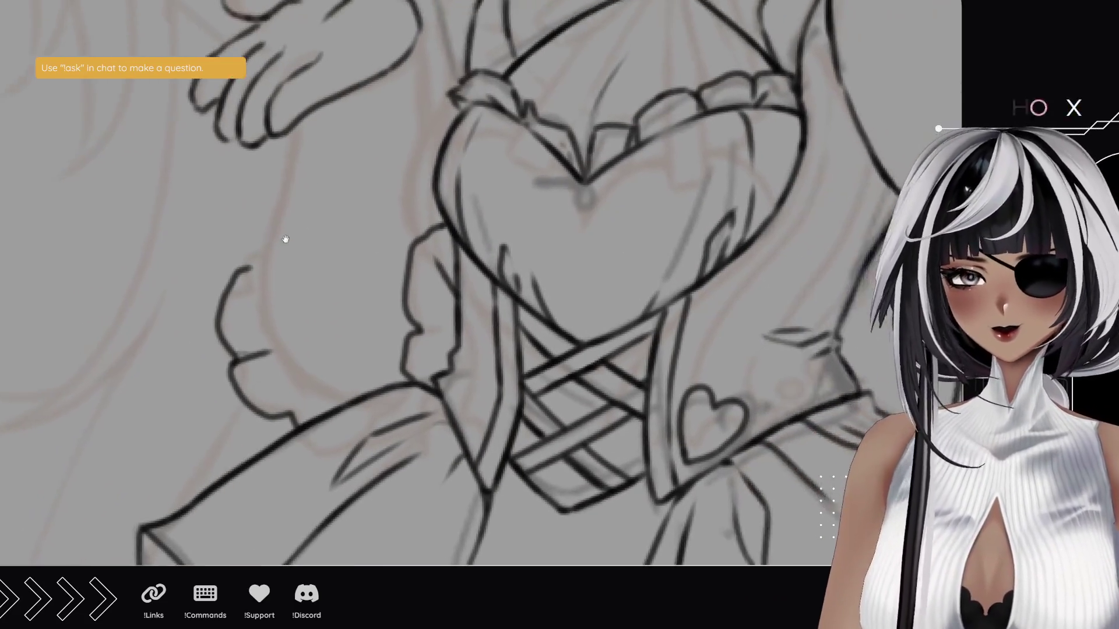
scroll(287, 260, up, 1)
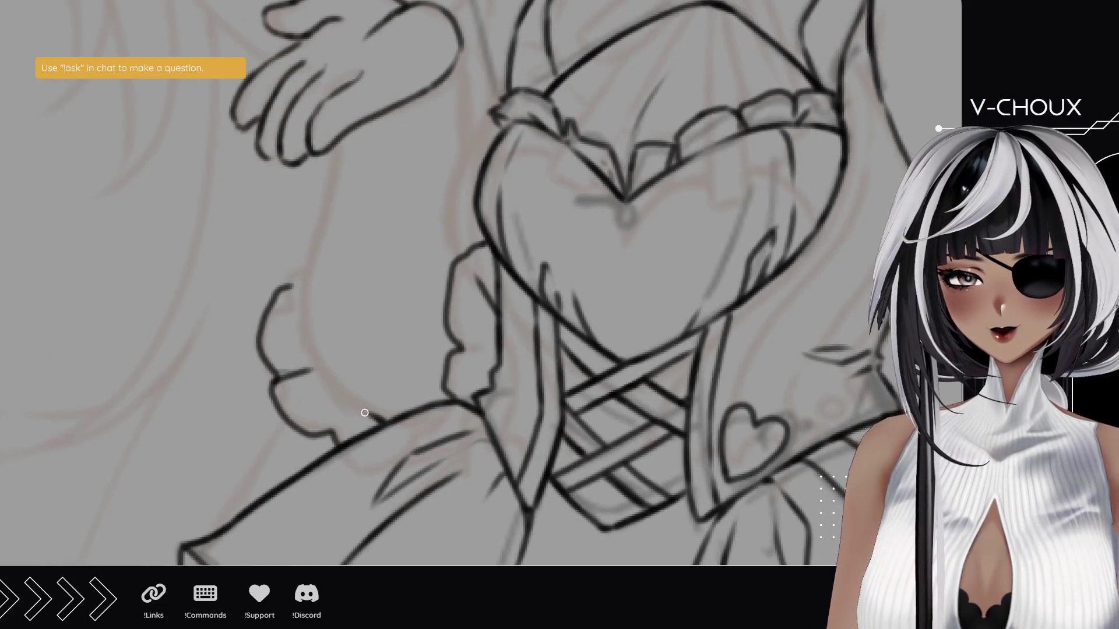
drag(341, 399, 380, 417)
drag(307, 359, 344, 398)
key(ctrl+z)
key(ctrl+z)
mouse_move(307, 357)
mouse_down()
mouse_move(362, 405)
mouse_move(303, 291)
mouse_move(313, 242)
mouse_up()
drag(306, 322, 322, 225)
drag(304, 283, 324, 200)
drag(309, 257, 330, 204)
drag(314, 242, 342, 134)
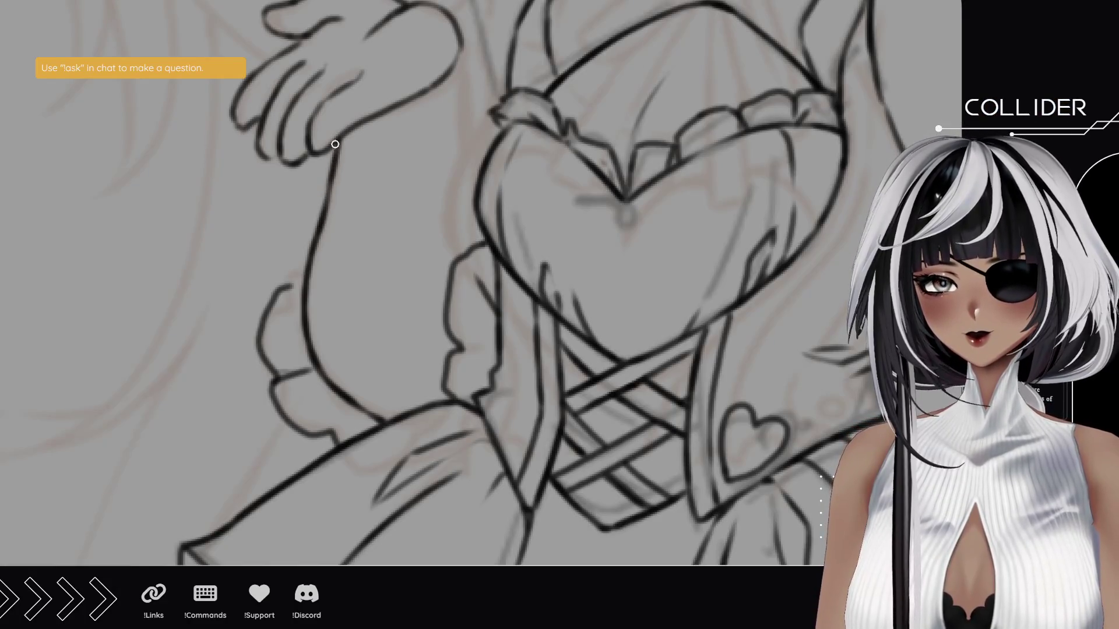
- Ink the arm outline down beside the bodice, joining it to the frill
mouse_move(440, 167)
mouse_down()
mouse_move(379, 230)
mouse_move(405, 309)
mouse_up()
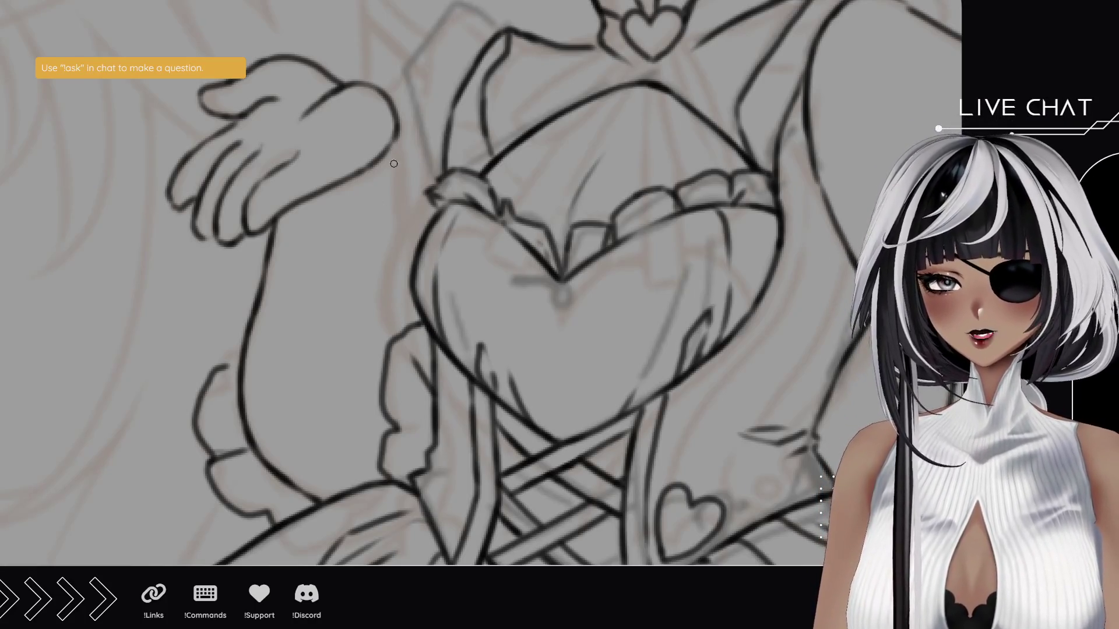
drag(396, 131, 391, 233)
drag(389, 184, 403, 279)
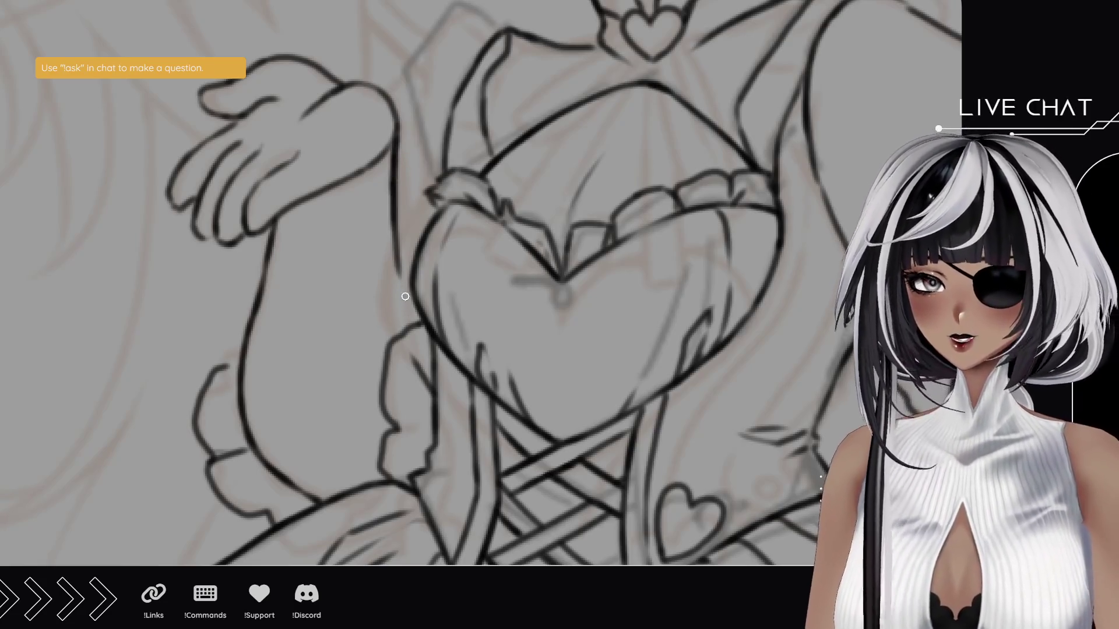
drag(408, 321, 401, 280)
mouse_move(226, 362)
mouse_down()
mouse_move(227, 338)
mouse_move(246, 322)
mouse_up()
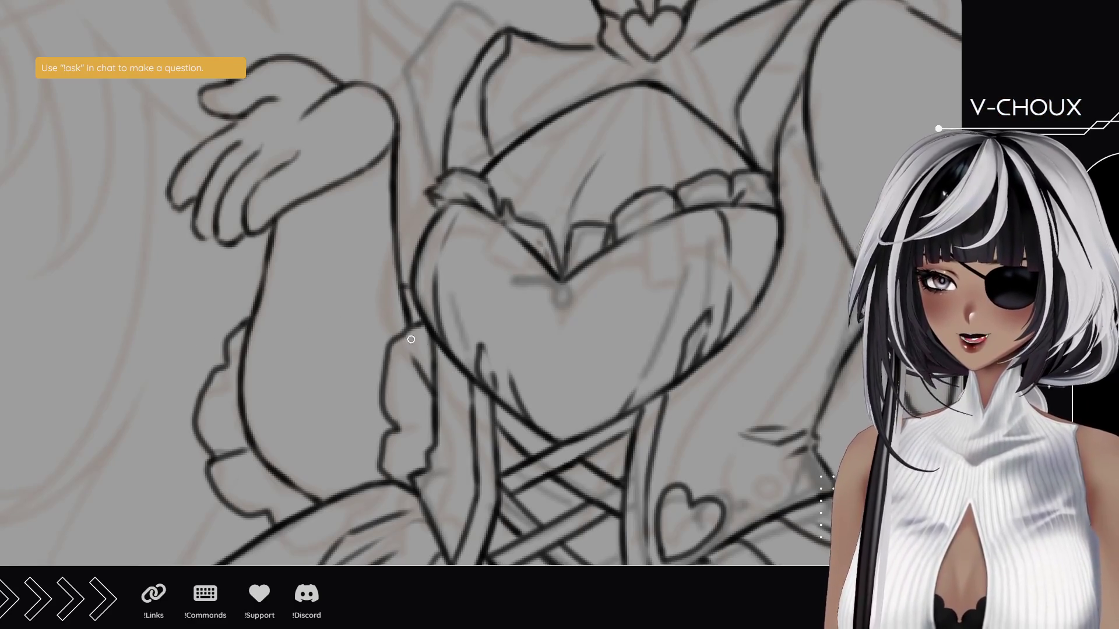
mouse_move(380, 244)
mouse_down()
mouse_move(387, 270)
mouse_move(391, 193)
mouse_up()
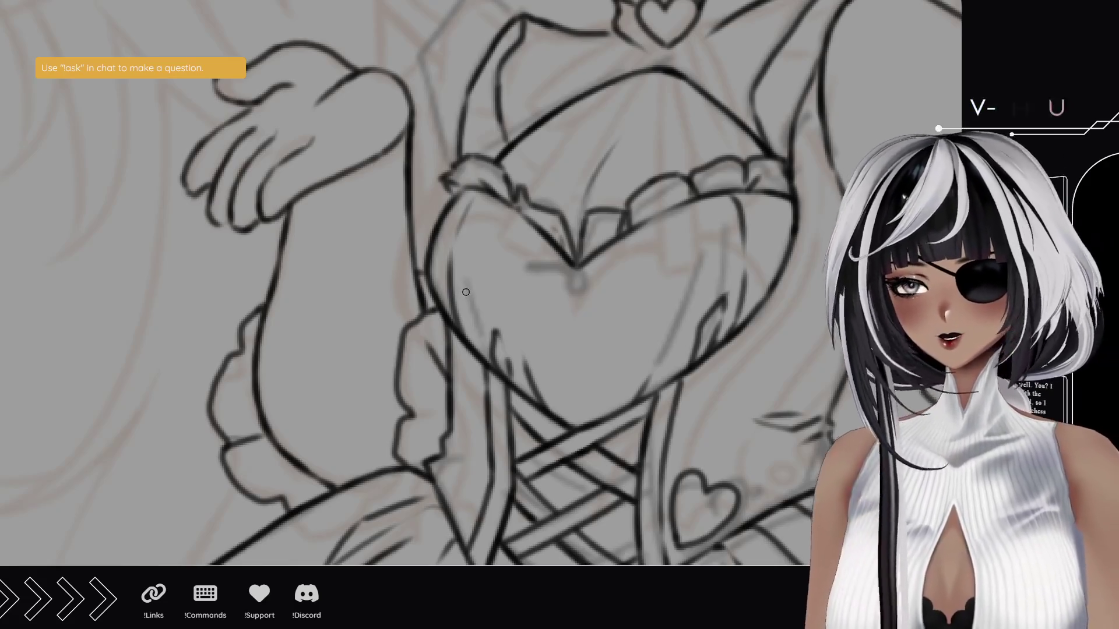
- Ink the bow's top line and the lines rising to its wing
mouse_move(469, 143)
mouse_down()
mouse_move(323, 235)
mouse_move(331, 225)
mouse_move(352, 236)
mouse_move(256, 268)
mouse_move(180, 260)
mouse_up()
mouse_move(573, 250)
mouse_down()
mouse_move(557, 200)
mouse_move(581, 200)
mouse_up()
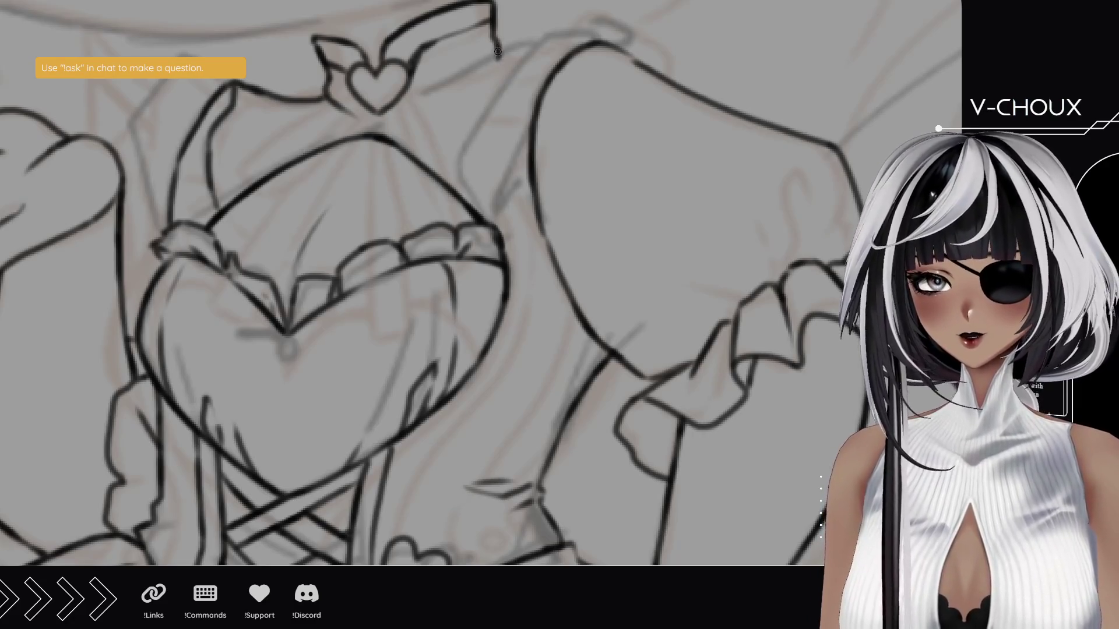
drag(495, 48, 499, 63)
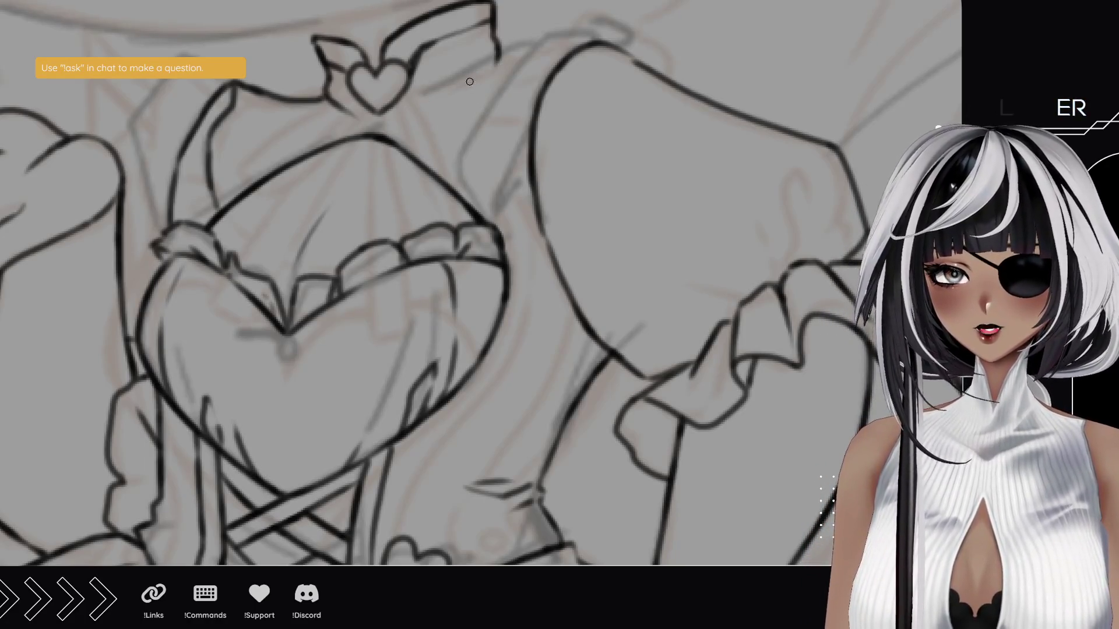
drag(443, 95, 508, 57)
drag(437, 96, 514, 54)
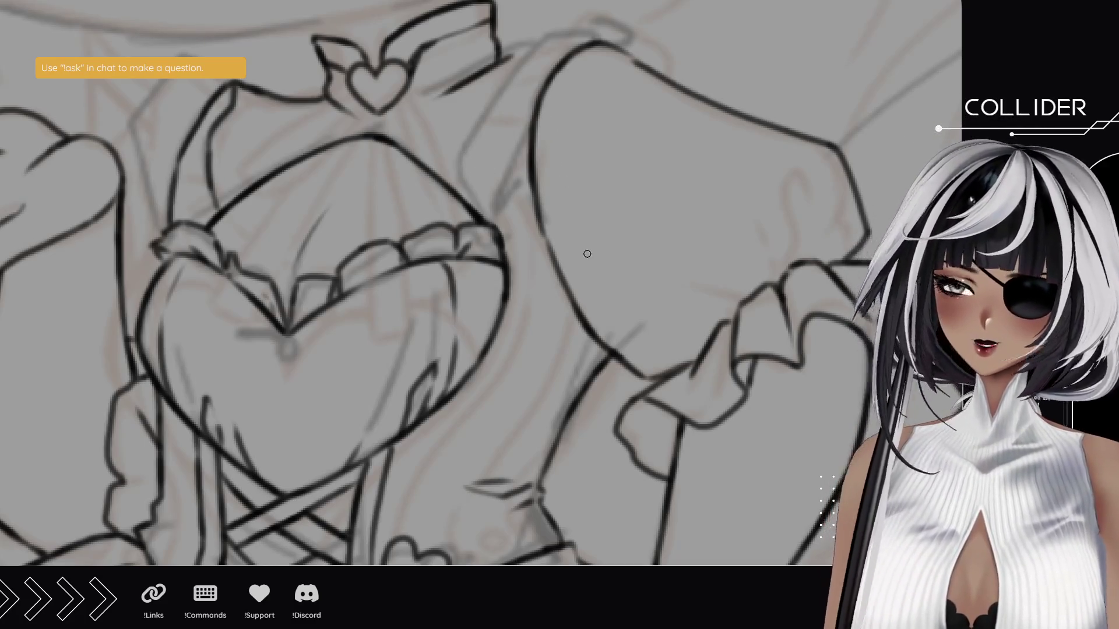
- Darken the bodice's top edge and ink a hair strand and the shoulder line
mouse_move(503, 204)
mouse_down()
mouse_move(524, 169)
mouse_move(560, 236)
mouse_up()
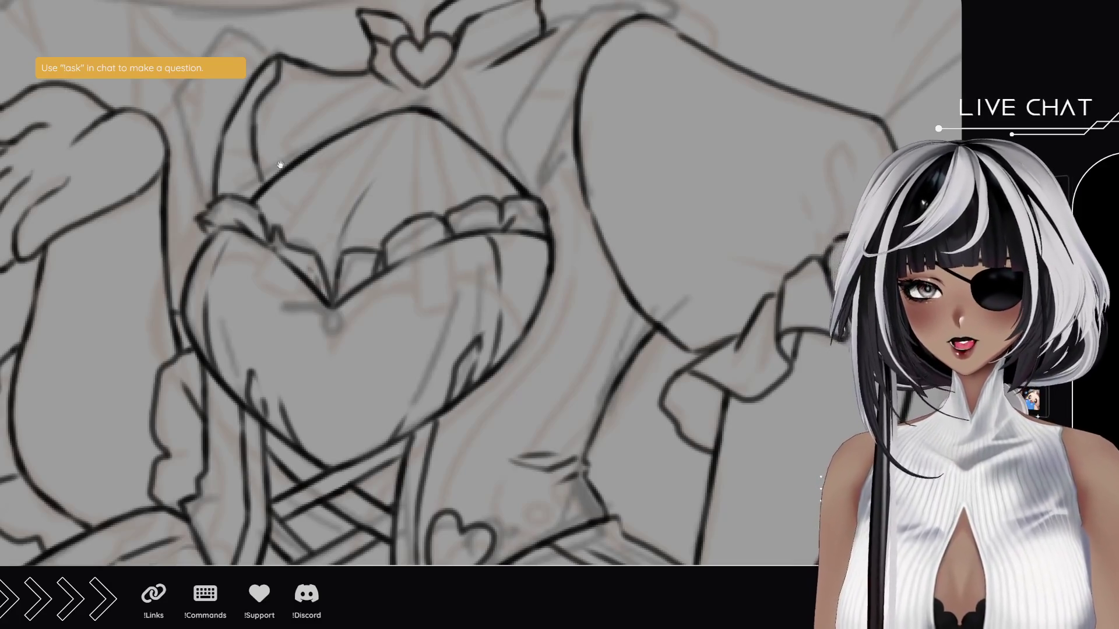
scroll(274, 153, up, 2)
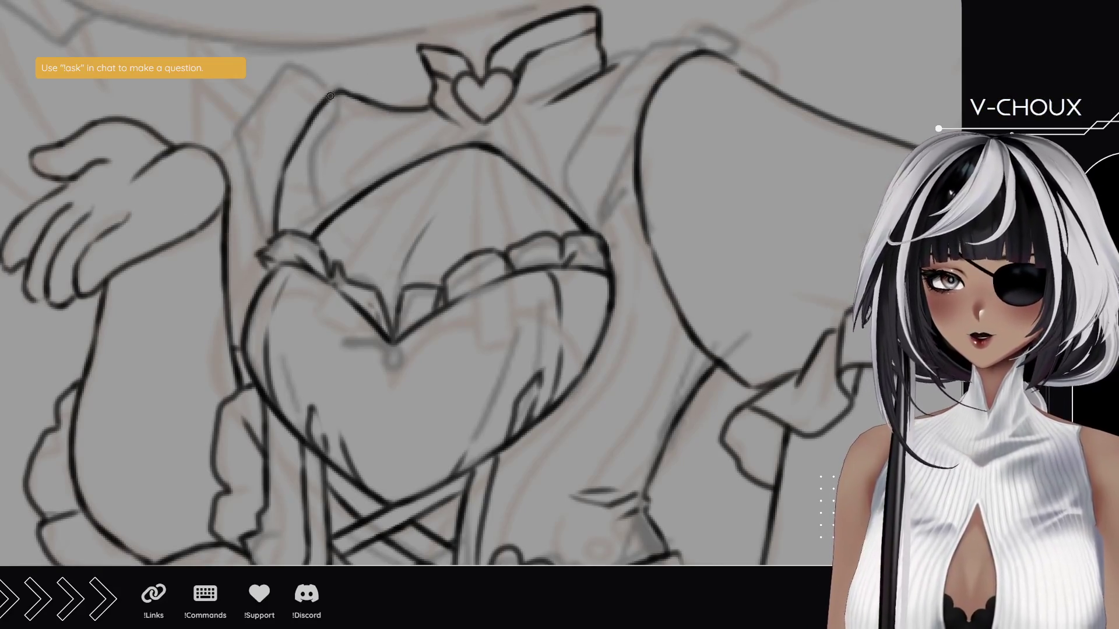
mouse_move(369, 102)
mouse_down()
mouse_move(348, 91)
mouse_move(387, 111)
mouse_up()
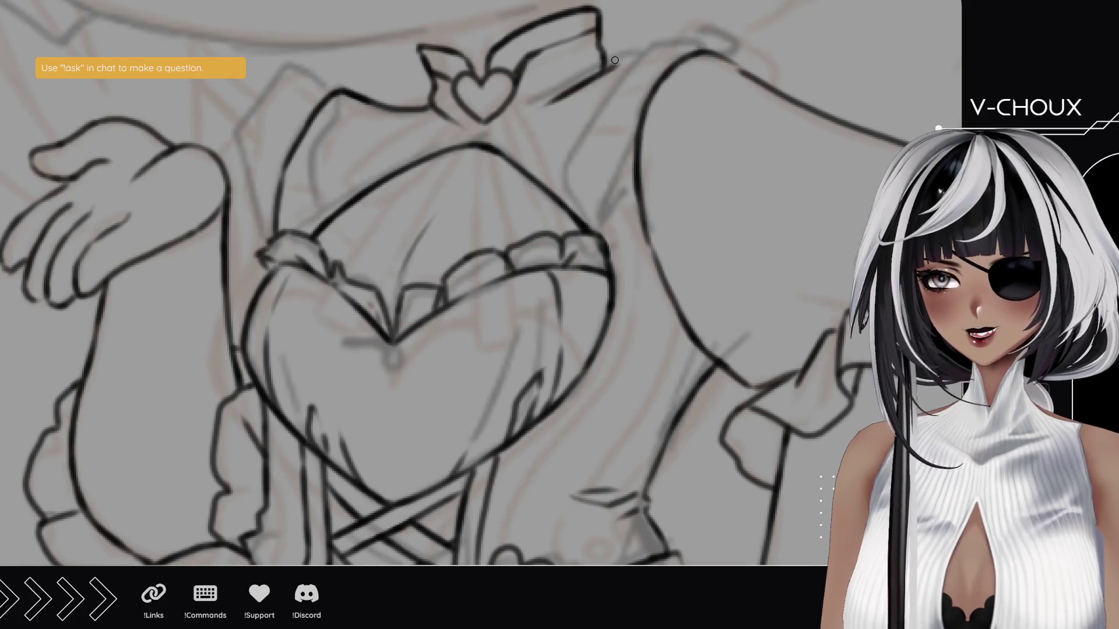
drag(641, 75, 555, 109)
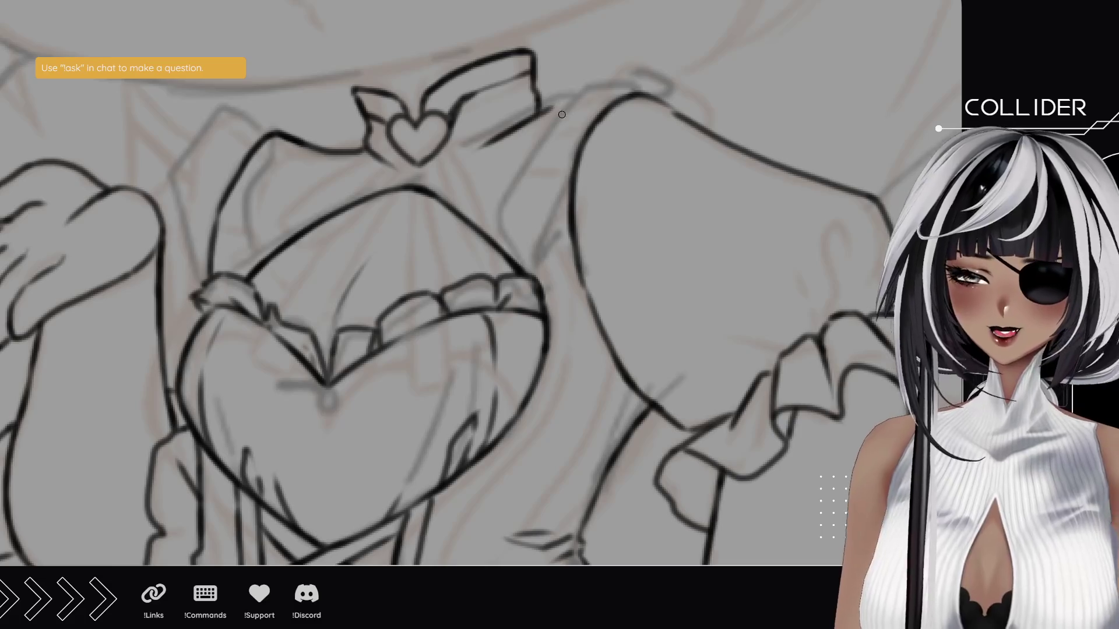
mouse_move(535, 114)
mouse_down()
mouse_move(625, 80)
mouse_move(662, 114)
mouse_up()
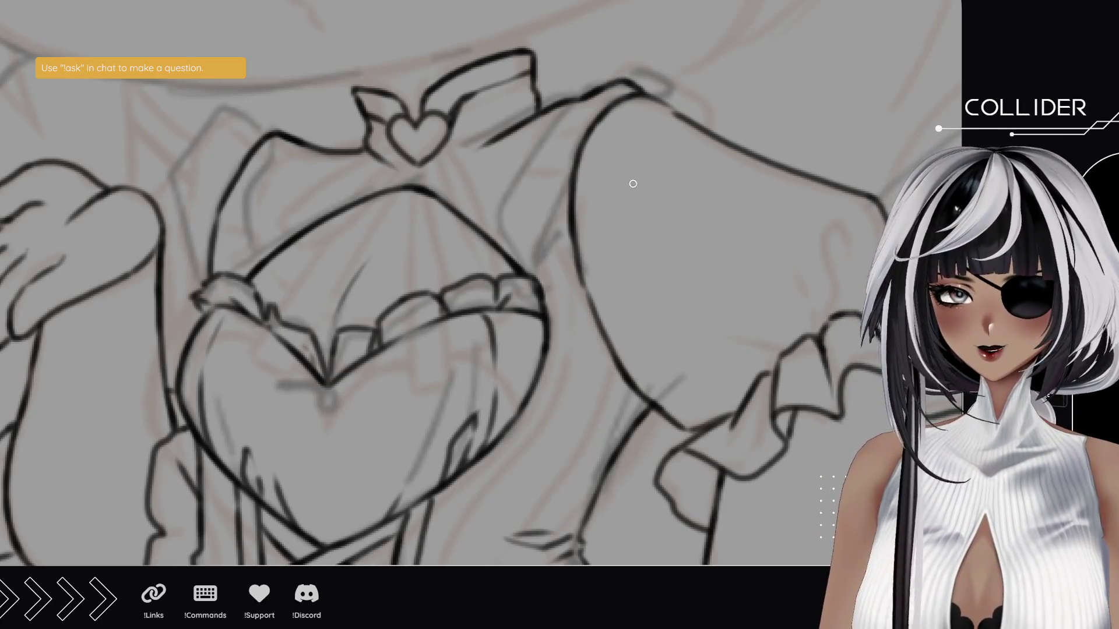
mouse_move(521, 227)
mouse_down()
mouse_move(589, 171)
mouse_move(582, 150)
mouse_move(555, 155)
mouse_move(552, 120)
mouse_move(554, 218)
mouse_up()
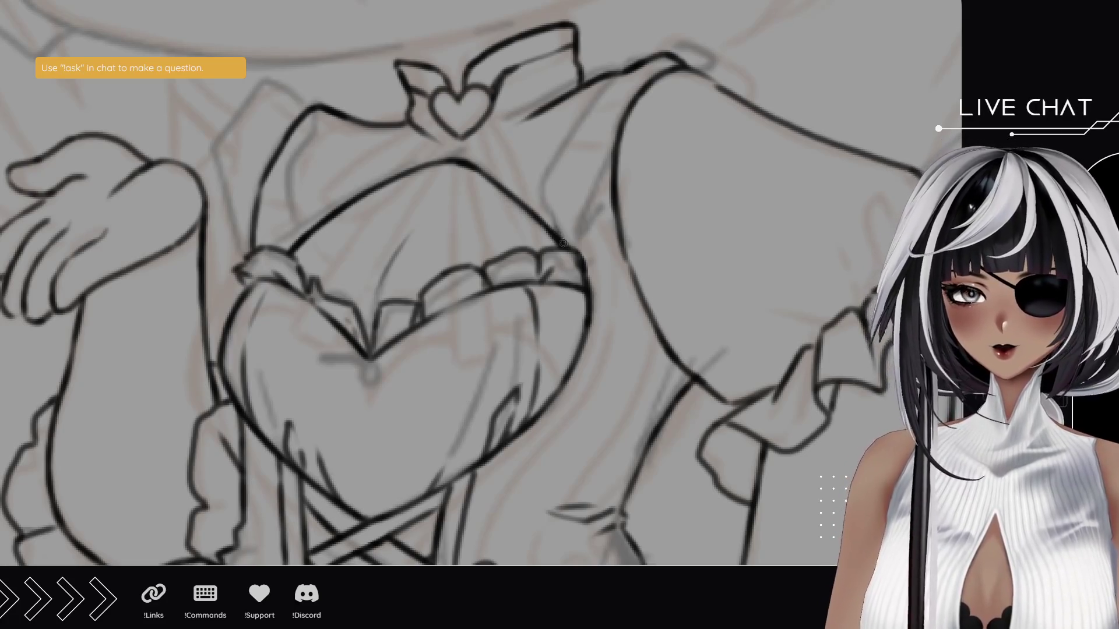
mouse_move(557, 183)
mouse_down()
mouse_move(577, 133)
mouse_move(628, 71)
mouse_up()
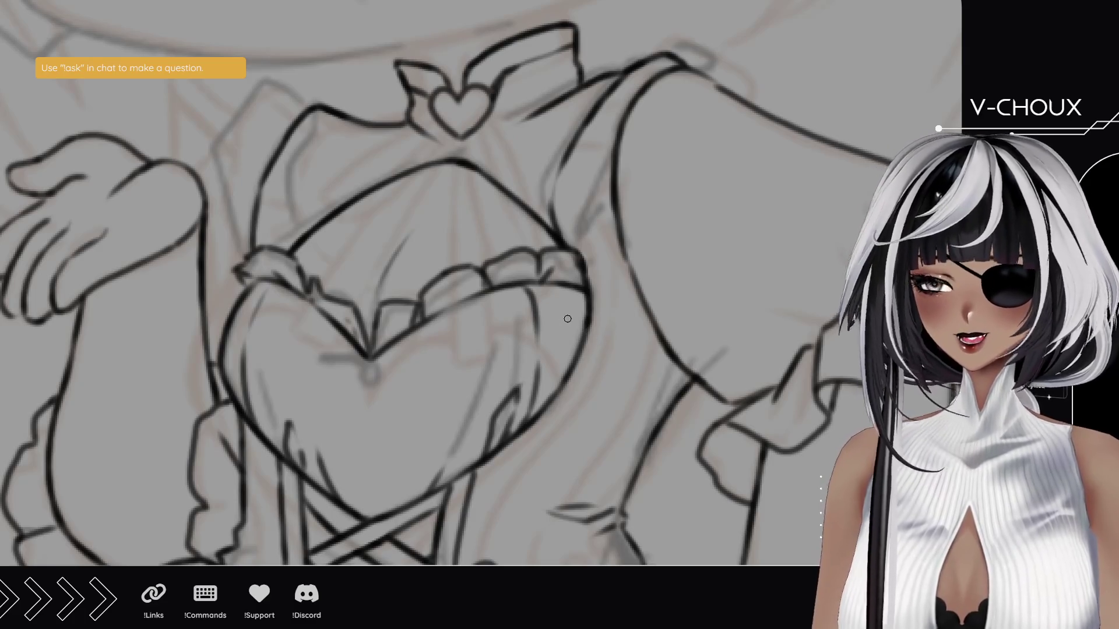
drag(344, 307, 484, 313)
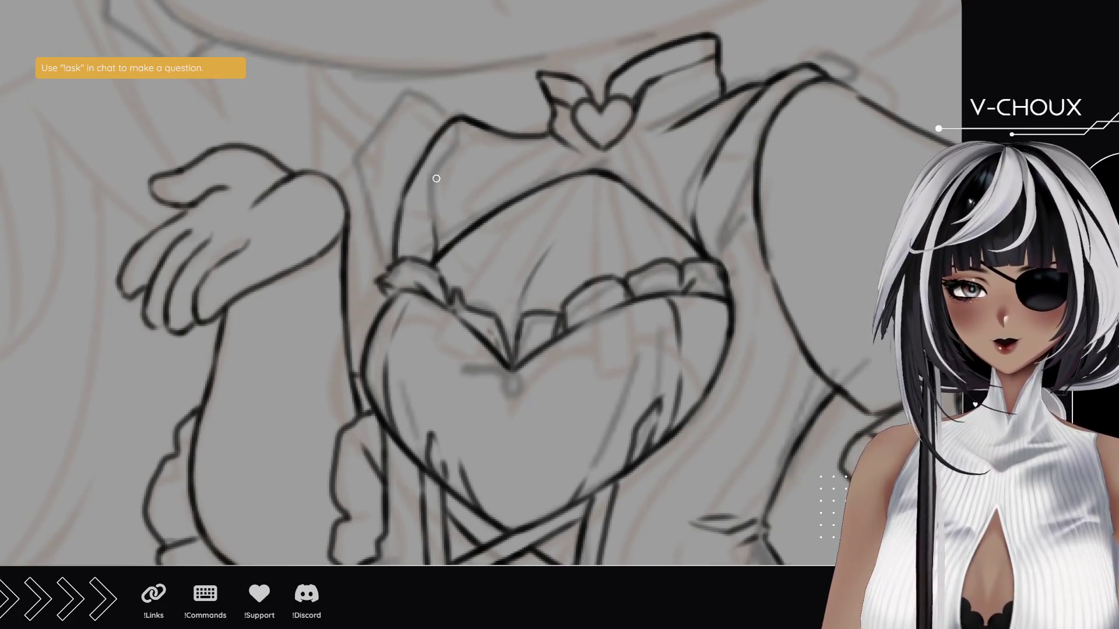
- Ink and refine the left collar line
drag(437, 201, 478, 128)
drag(437, 189, 471, 137)
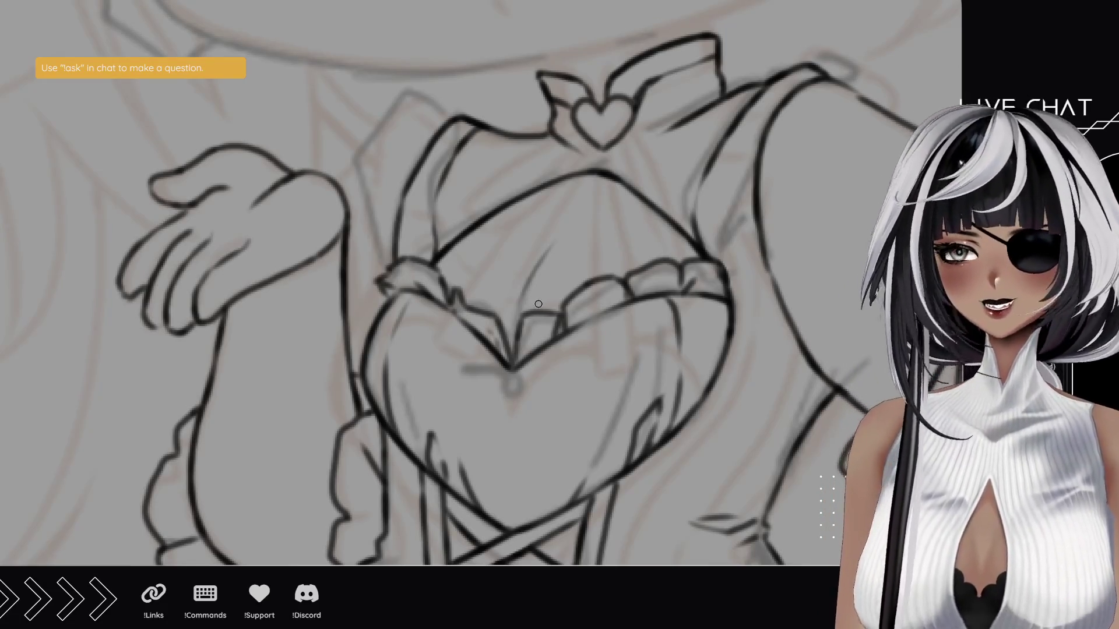
drag(576, 258, 438, 229)
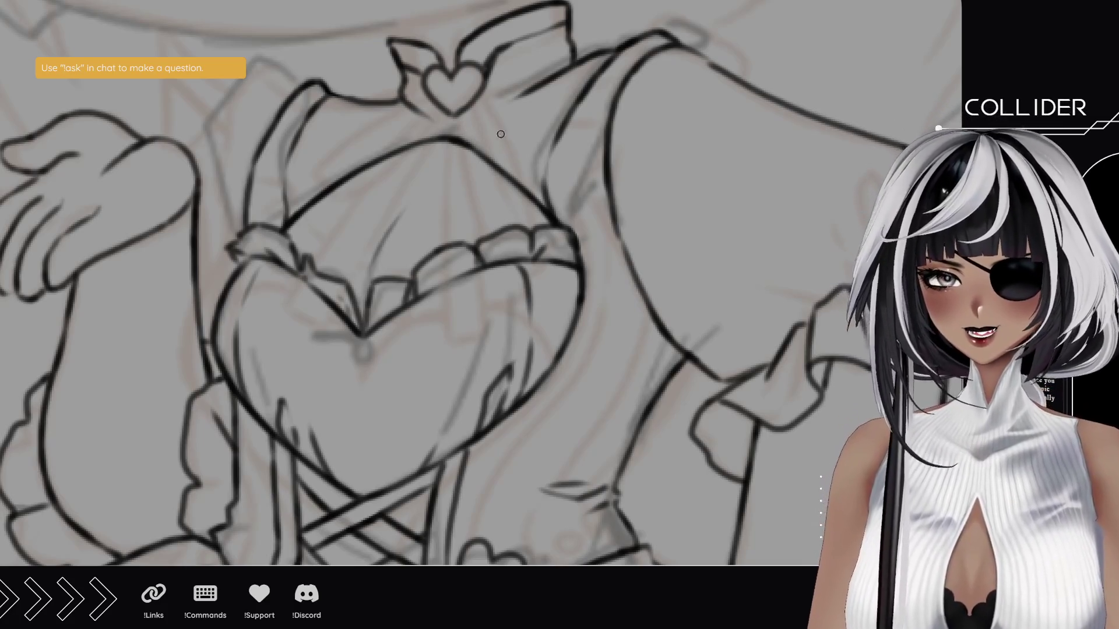
drag(585, 79, 512, 76)
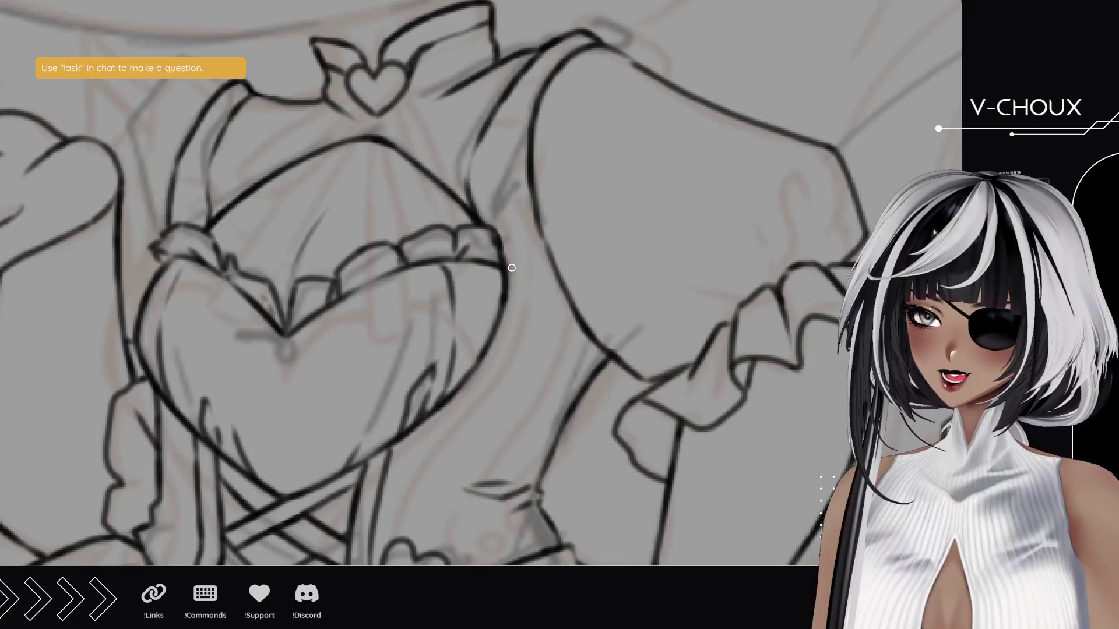
mouse_move(531, 296)
mouse_down()
mouse_move(519, 242)
mouse_move(532, 249)
mouse_up()
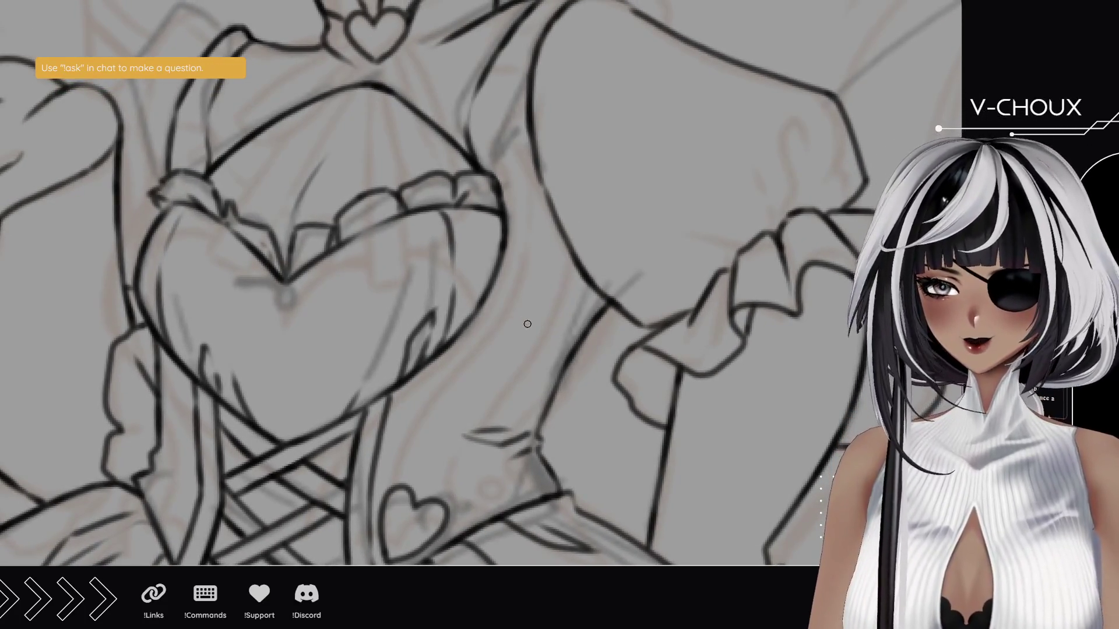
- Ink the upper-left neckline and the shoulder line down toward the chest
drag(320, 224, 469, 294)
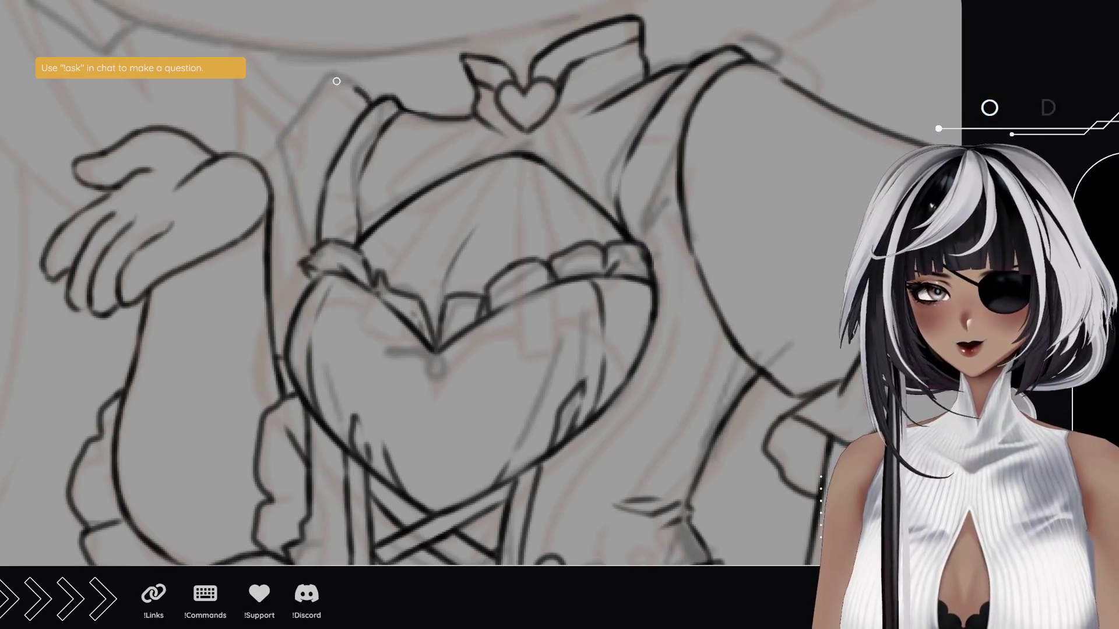
mouse_move(350, 88)
mouse_down()
mouse_move(309, 76)
mouse_move(281, 142)
mouse_up()
drag(305, 103, 265, 163)
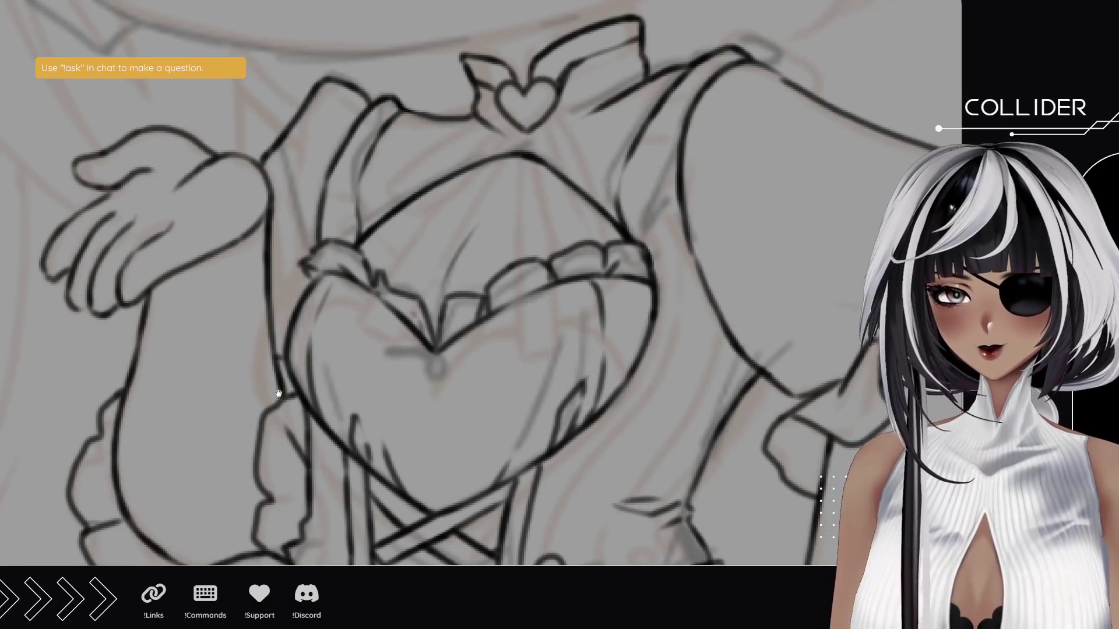
scroll(279, 394, down, 3)
- Ink two short strokes along the bodice's upper ruffle and frill trim
scroll(362, 280, up, 3)
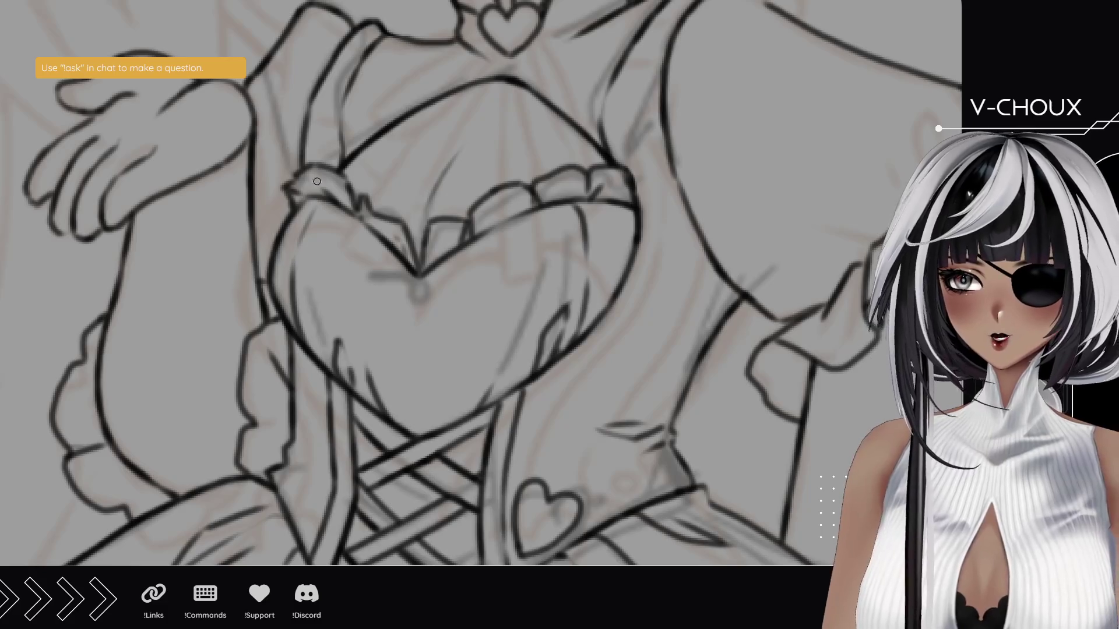
drag(299, 174, 311, 167)
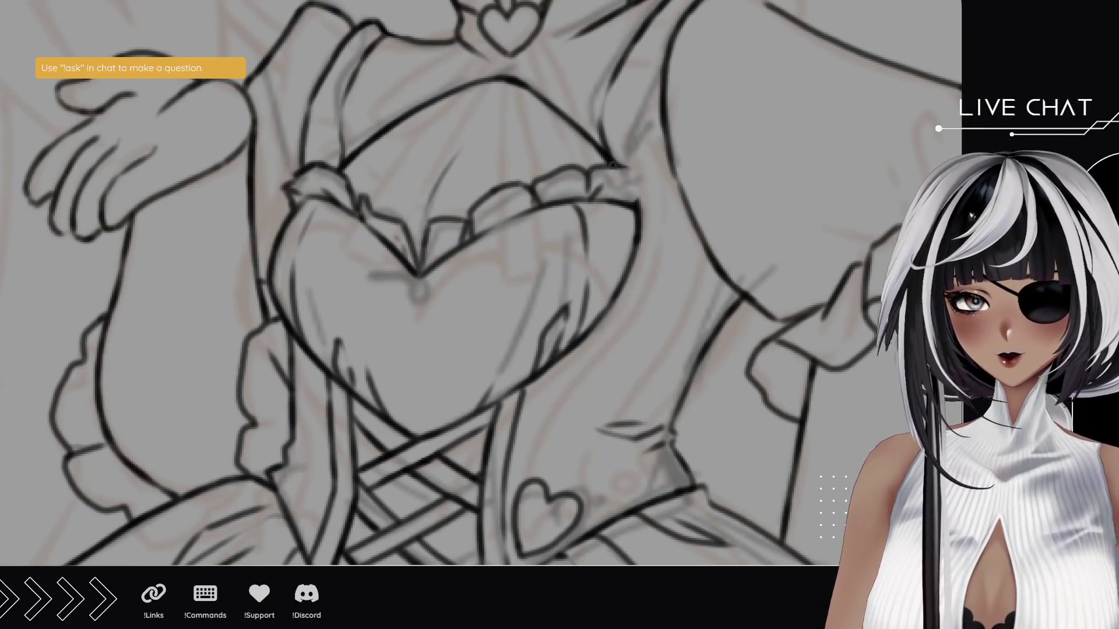
mouse_move(618, 168)
mouse_down()
mouse_move(648, 185)
mouse_move(613, 207)
mouse_up()
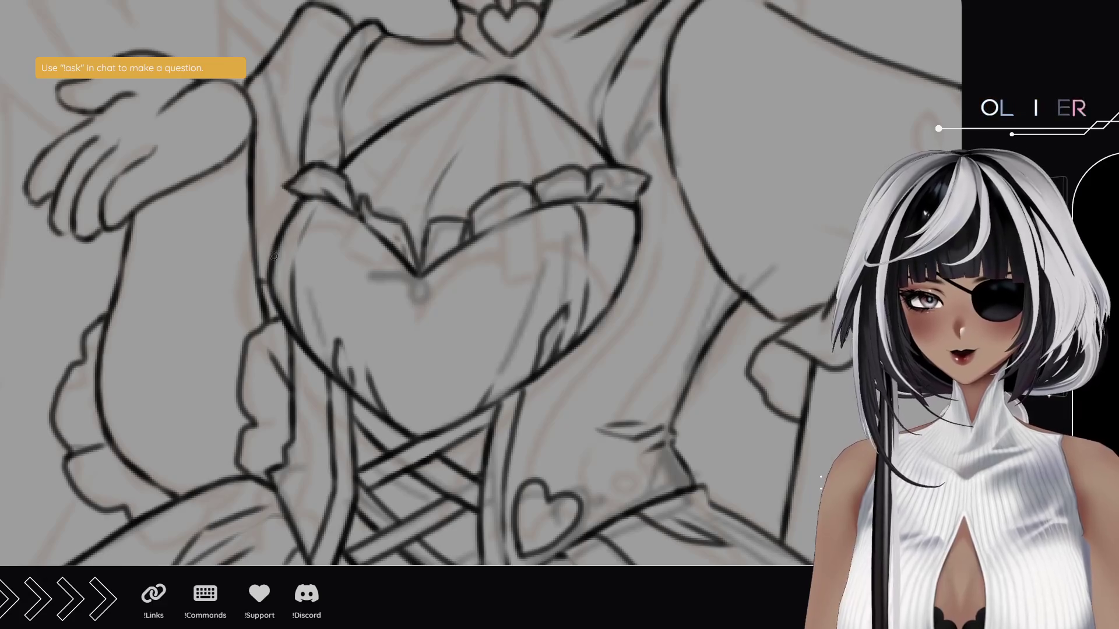
scroll(499, 169, down, 3)
scroll(512, 269, up, 2)
- Ink the lower part of the panel's left edge, retrying the stroke until clean
scroll(518, 227, down, 10)
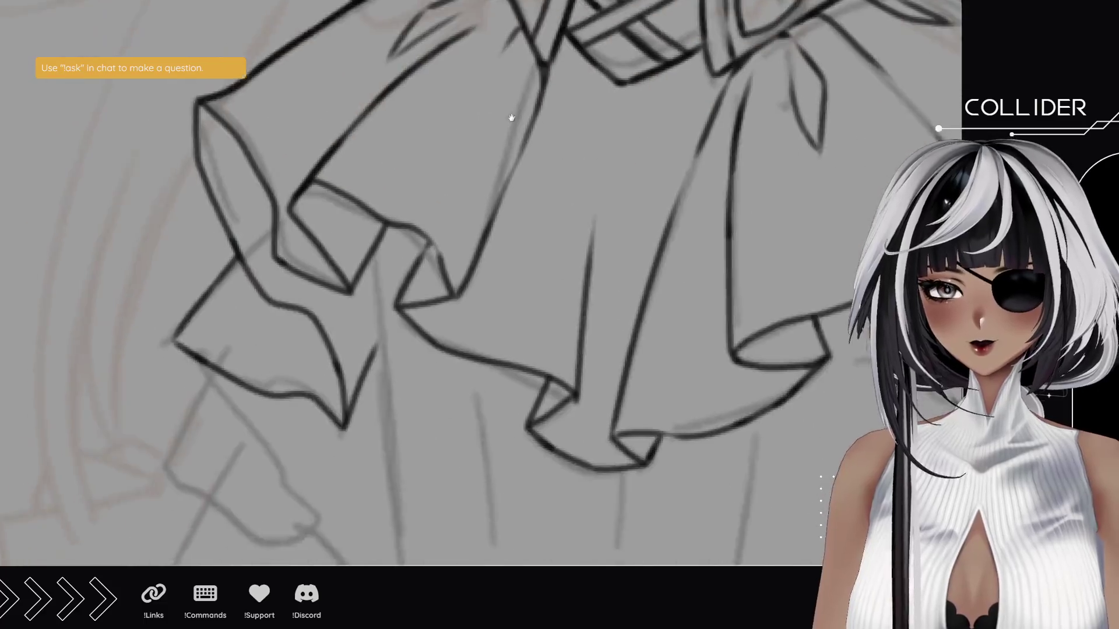
scroll(505, 126, down, 10)
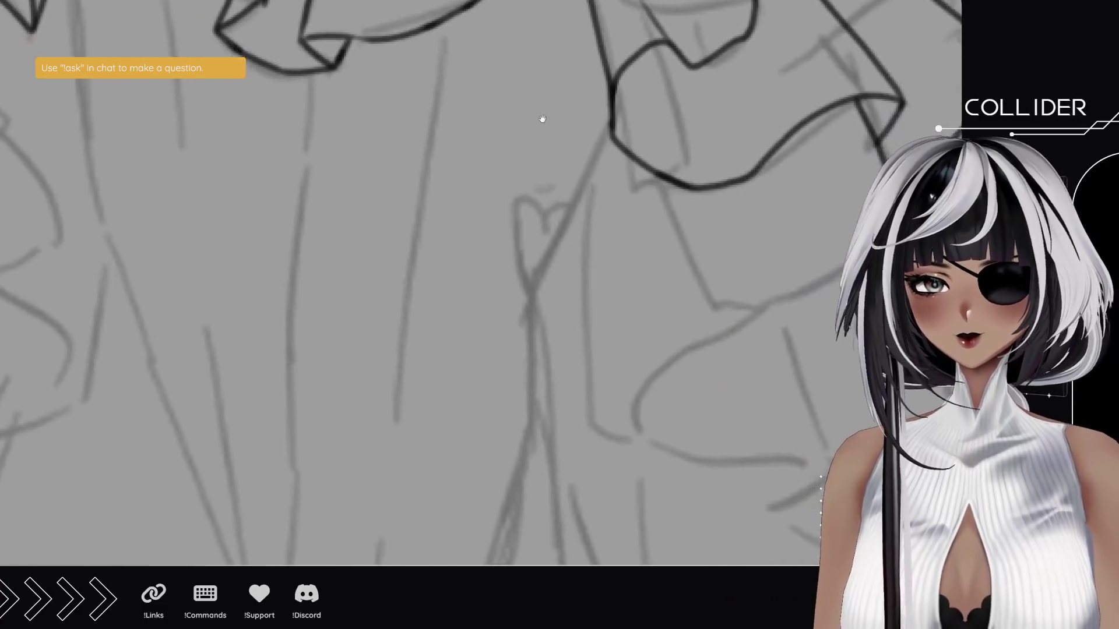
scroll(542, 120, down, 10)
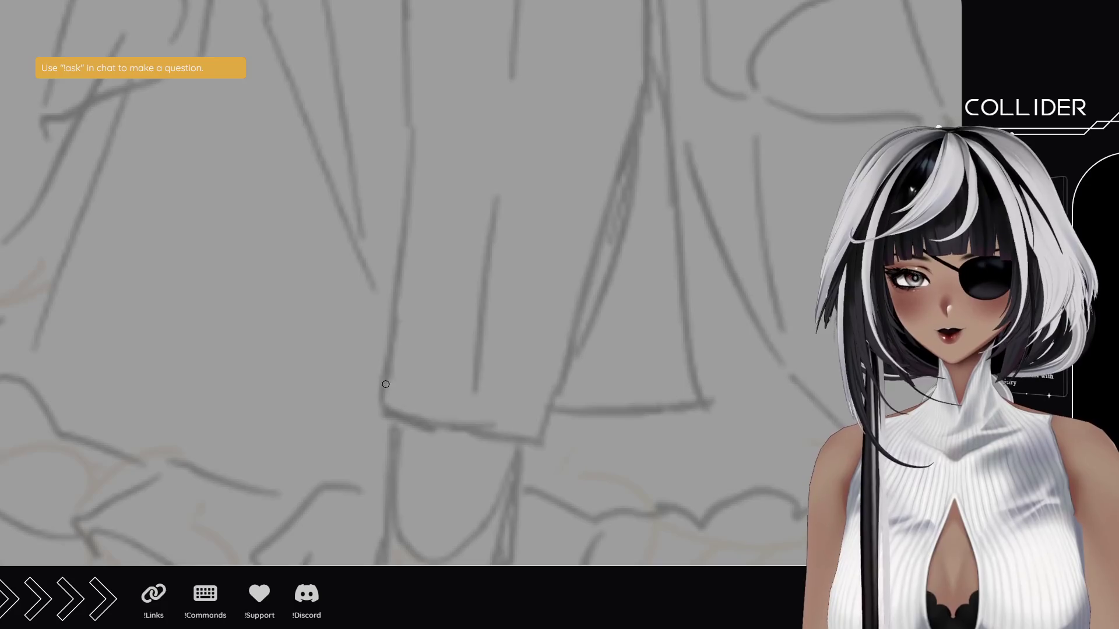
drag(380, 404, 403, 169)
key(ctrl+z)
drag(381, 401, 401, 136)
key(ctrl+z)
drag(376, 416, 405, 97)
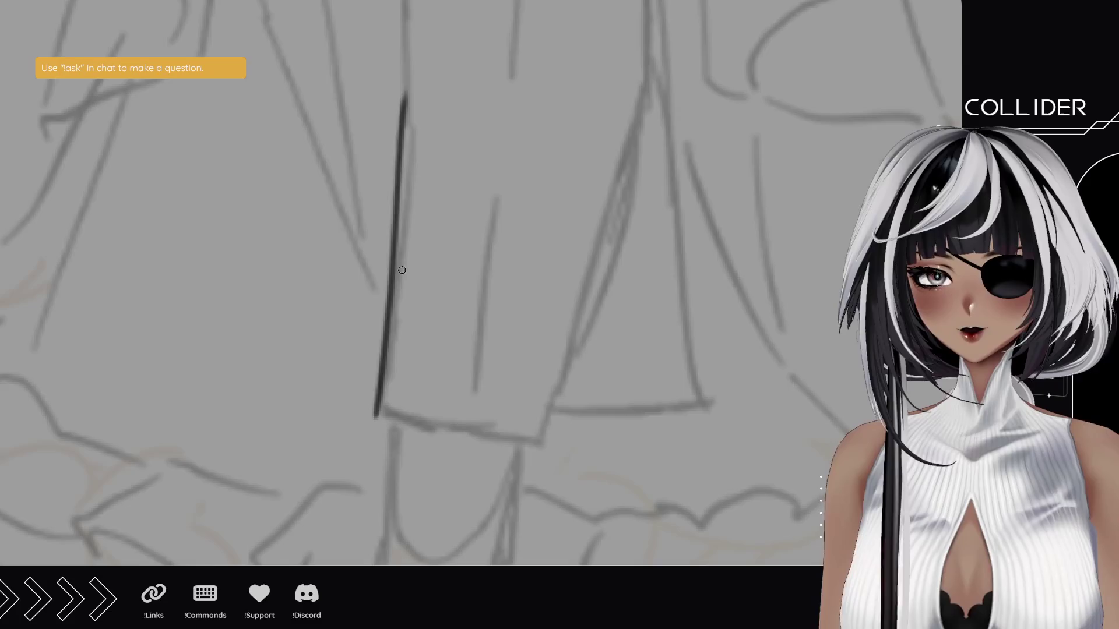
key(ctrl+z)
drag(376, 417, 406, 88)
key(ctrl+z)
drag(376, 410, 398, 217)
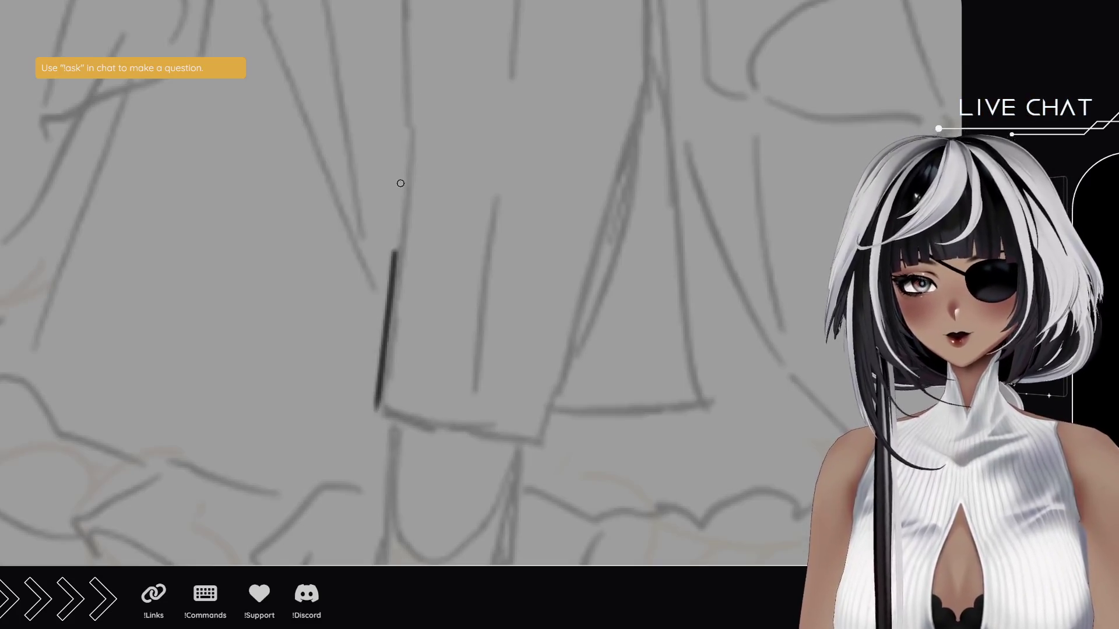
- Extend the left edge line upward toward the ruffles
scroll(402, 268, up, 3)
mouse_move(396, 372)
mouse_down()
mouse_move(416, 201)
mouse_move(408, 266)
mouse_up()
key(ctrl+z)
key(ctrl+z)
drag(396, 367, 412, 217)
key(ctrl+z)
drag(395, 361, 410, 223)
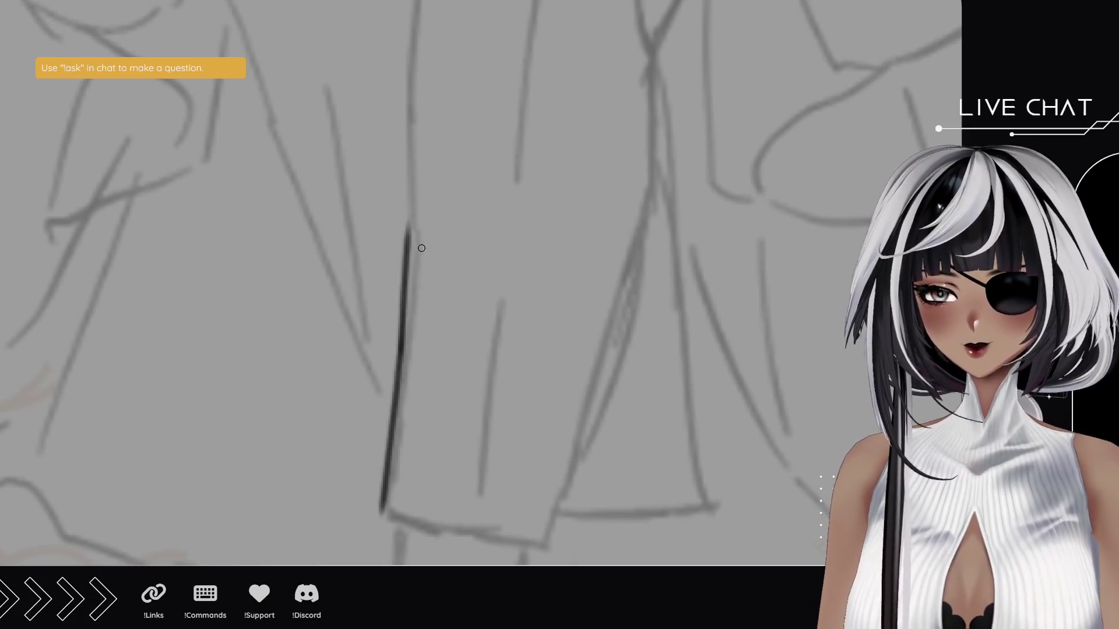
scroll(414, 233, up, 3)
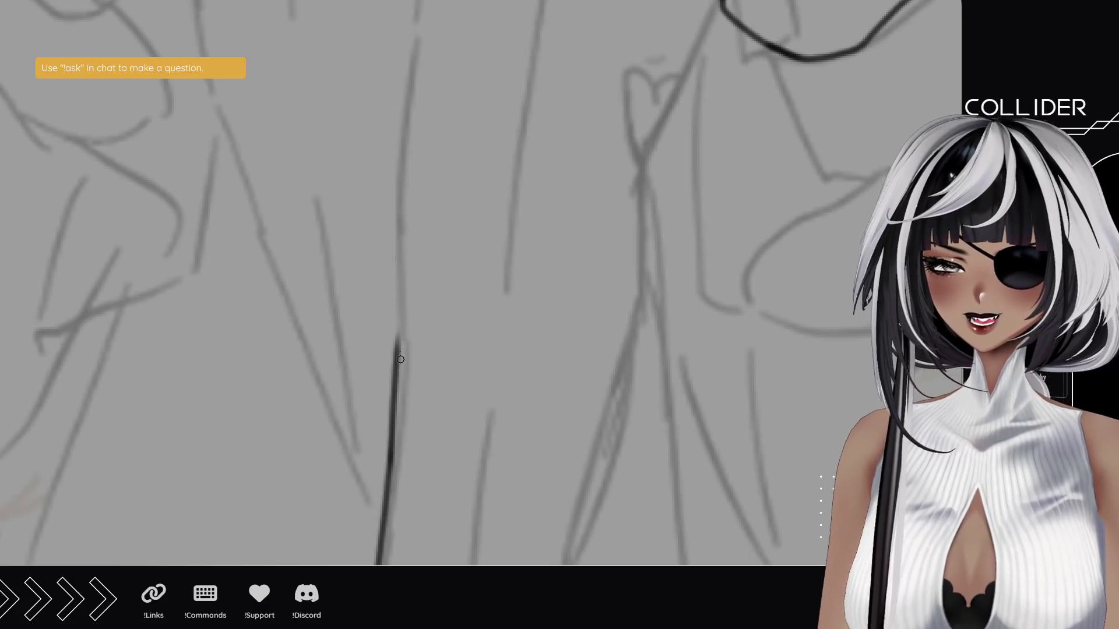
drag(398, 357, 399, 315)
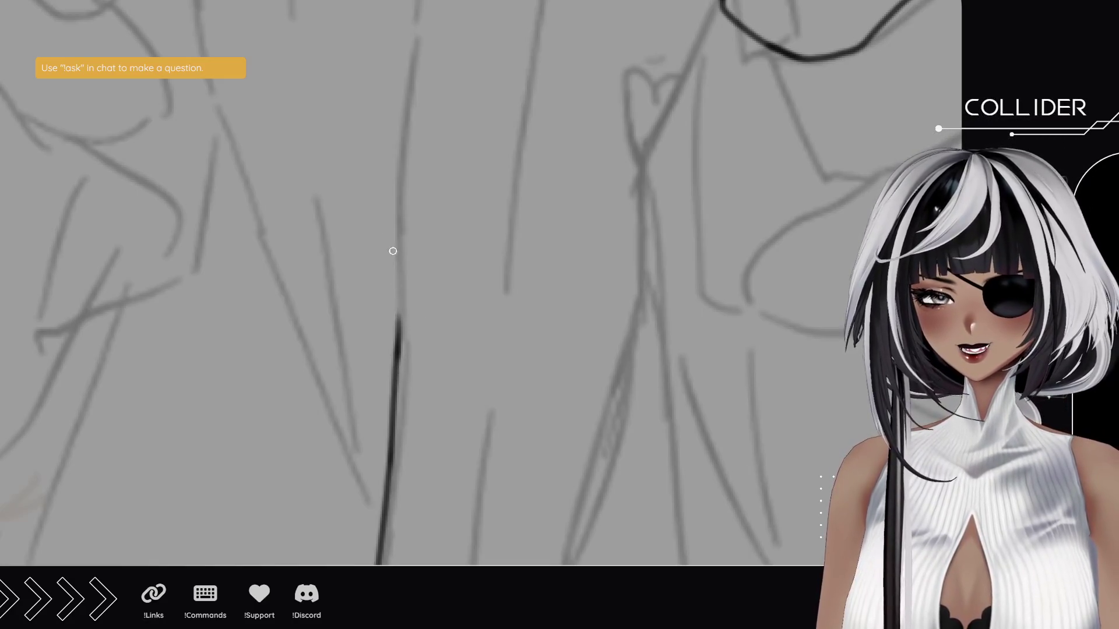
drag(399, 315, 398, 248)
drag(395, 321, 408, 98)
drag(393, 147, 395, 235)
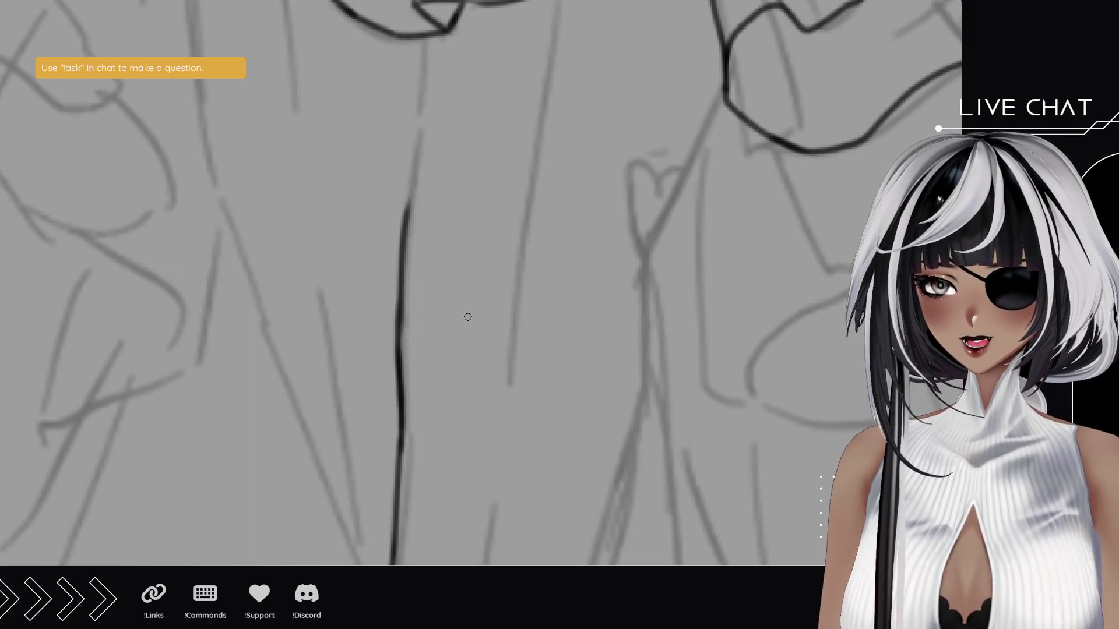
- Redraw the top of the left edge up to the ruffle and ink the panel's bottom hem
key(ctrl+z)
drag(399, 352, 419, 154)
key(ctrl+z)
drag(399, 355, 420, 153)
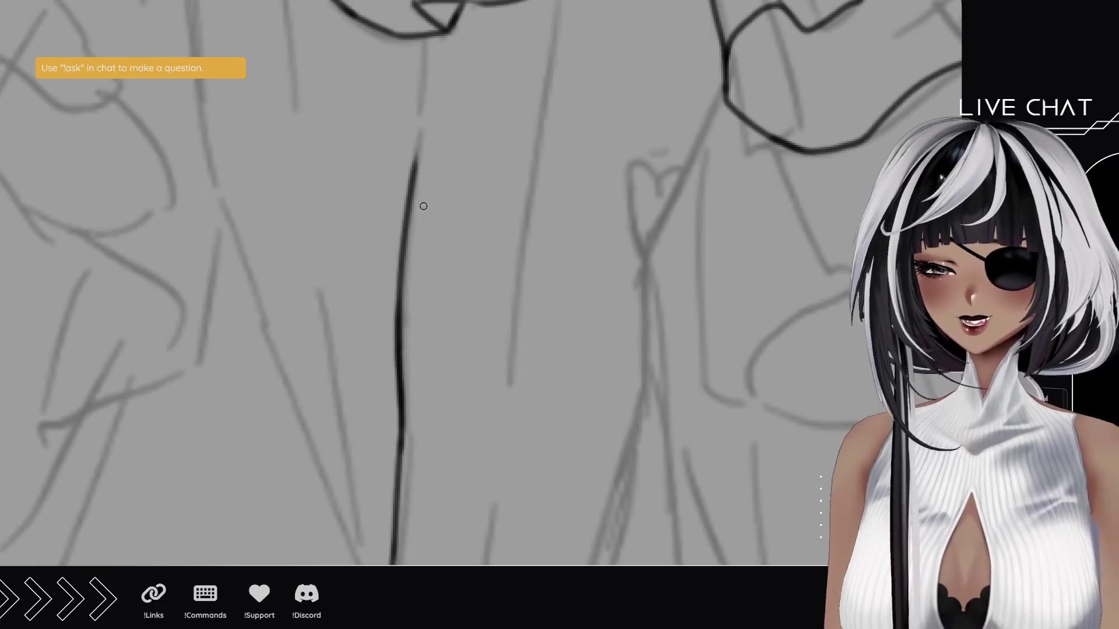
key(ctrl+z)
drag(399, 353, 415, 115)
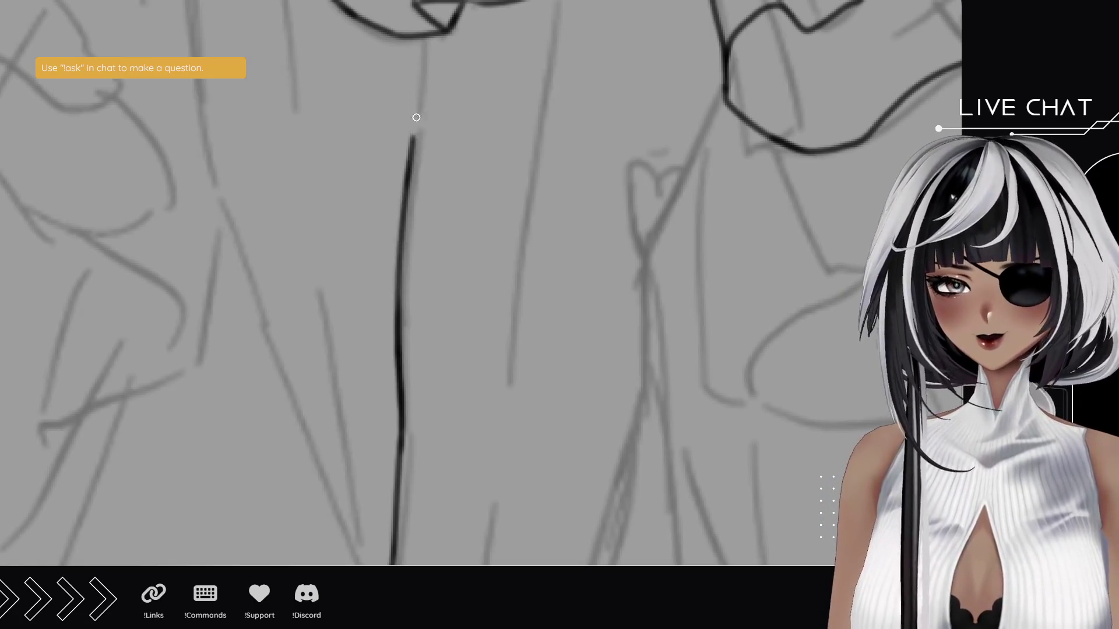
drag(410, 165, 417, 93)
key(ctrl+z)
drag(410, 144, 421, 83)
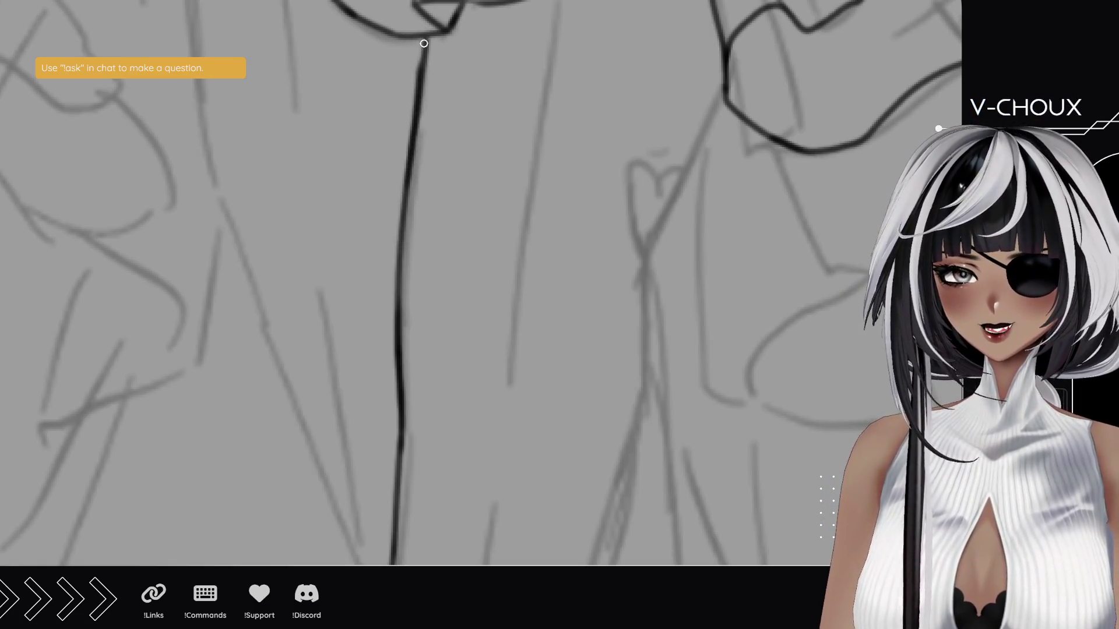
mouse_move(415, 230)
mouse_down()
mouse_move(549, 334)
mouse_move(482, 230)
mouse_up()
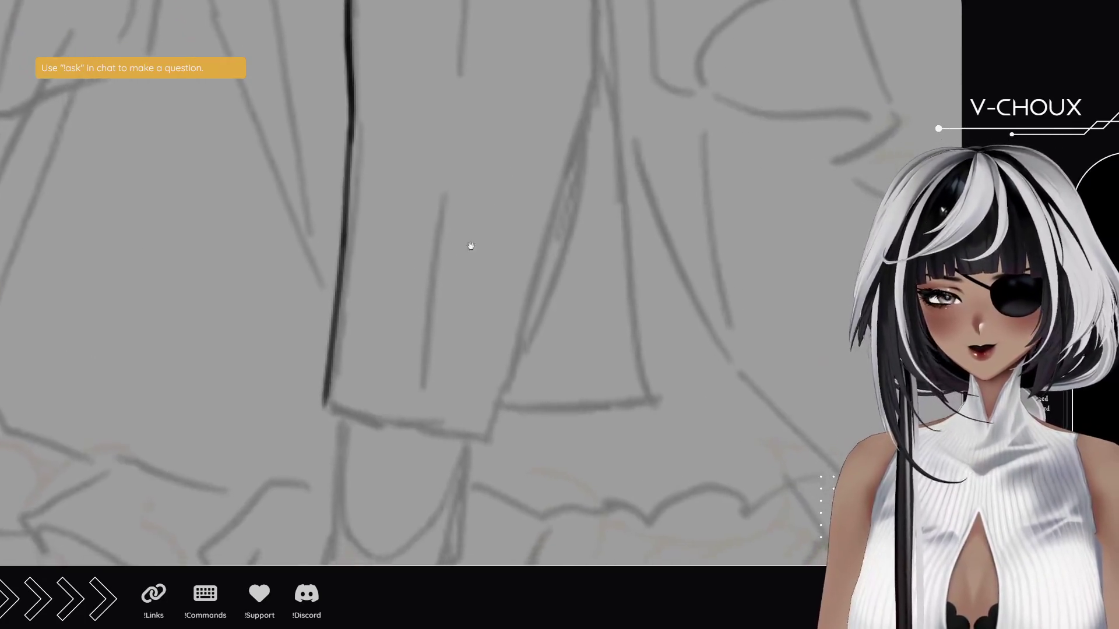
mouse_move(323, 386)
mouse_down()
mouse_move(438, 413)
mouse_move(497, 406)
mouse_move(537, 265)
mouse_up()
- Ink the panel's right edge upward from the hem after several retries
key(ctrl+z)
drag(495, 412, 532, 242)
drag(546, 183, 514, 364)
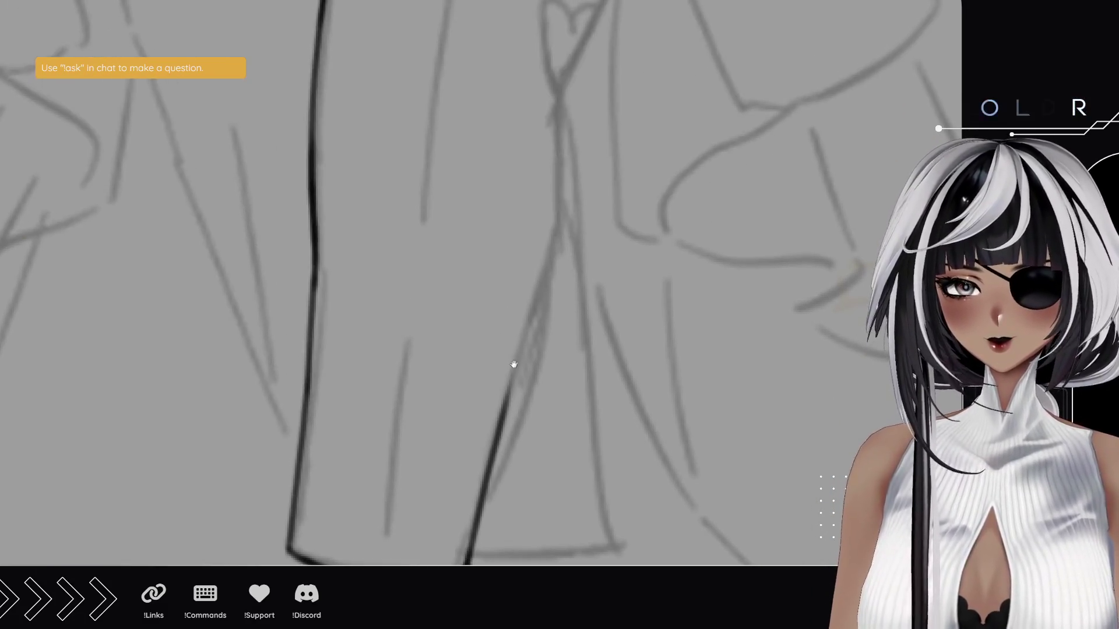
drag(500, 425, 562, 205)
key(ctrl+z)
drag(496, 438, 574, 200)
key(ctrl+z)
drag(491, 461, 554, 229)
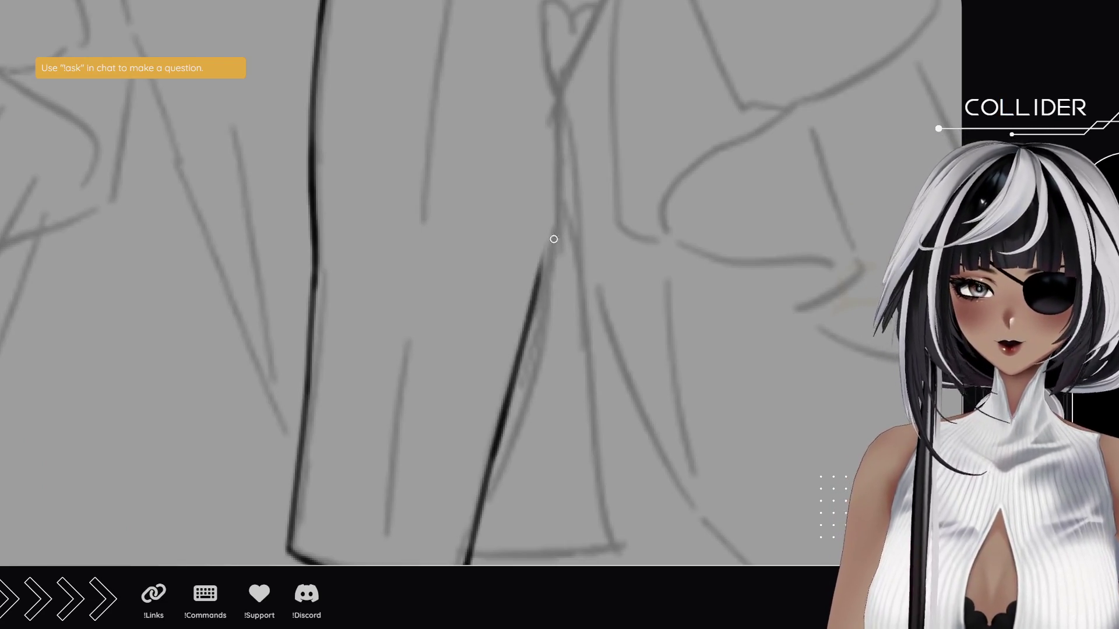
key(ctrl+z)
drag(499, 441, 562, 185)
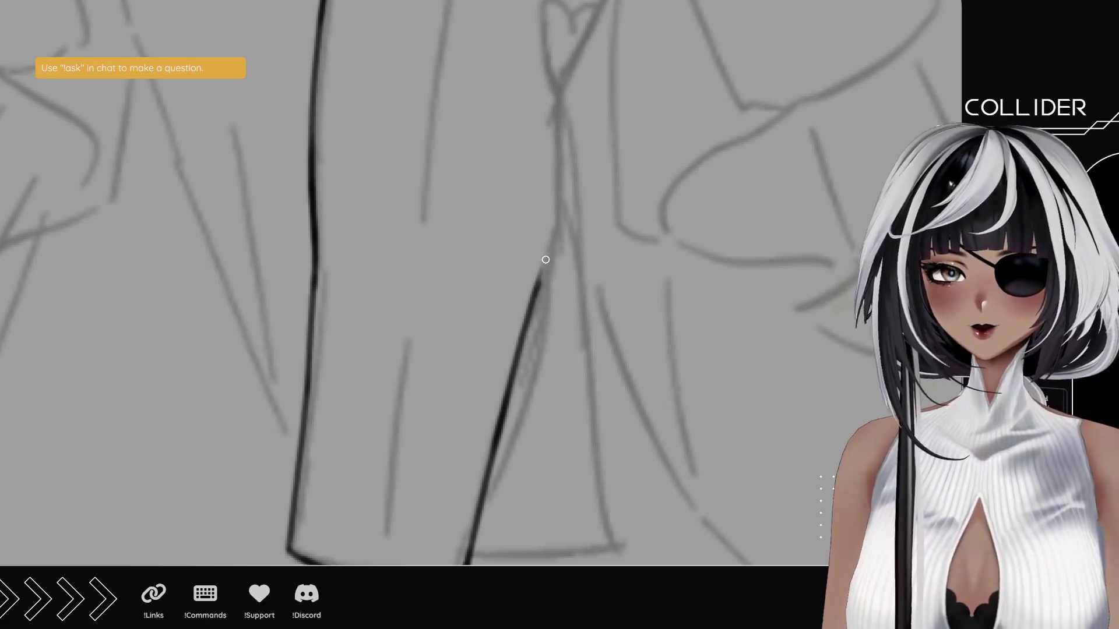
- Continue and thicken the right edge line, smoothing its bend toward the ruffles
drag(542, 272, 550, 233)
drag(533, 300, 555, 225)
mouse_move(543, 266)
mouse_down()
mouse_move(560, 185)
mouse_move(532, 289)
mouse_move(536, 355)
mouse_up()
drag(526, 394, 536, 339)
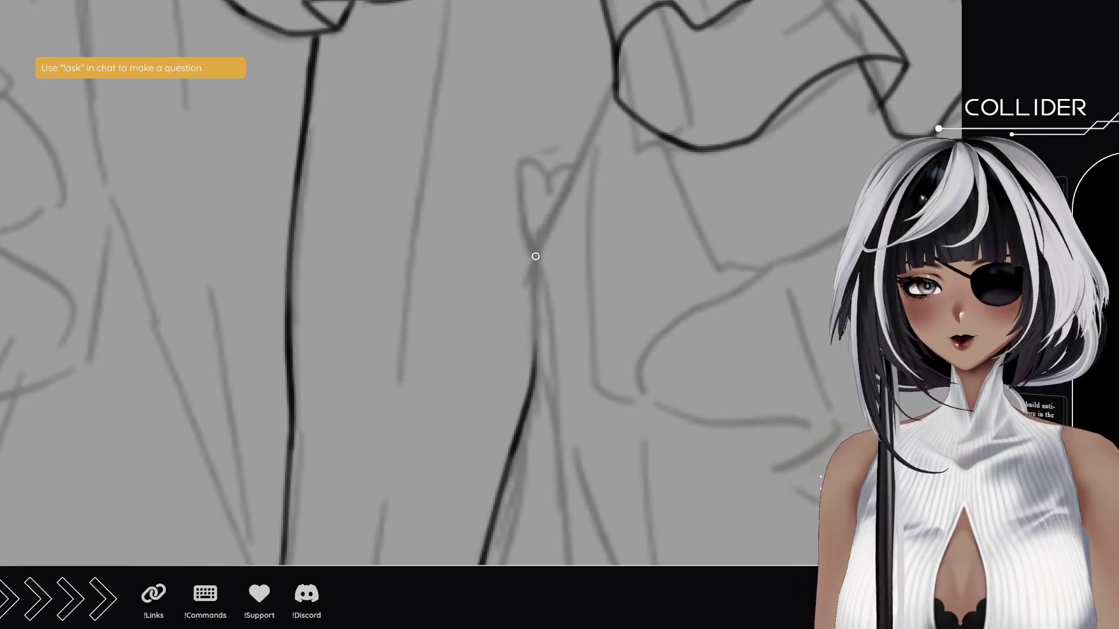
drag(527, 387, 534, 297)
mouse_move(531, 338)
mouse_down()
mouse_move(540, 249)
mouse_move(616, 95)
mouse_move(592, 143)
mouse_up()
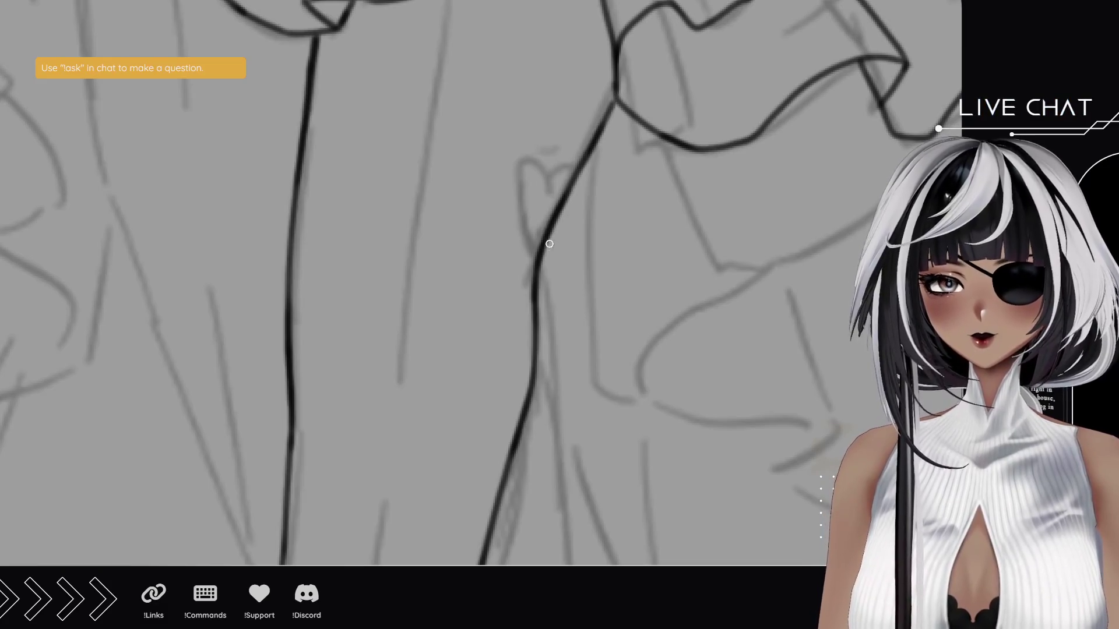
mouse_move(540, 245)
mouse_down()
mouse_move(527, 261)
mouse_move(511, 169)
mouse_move(548, 177)
mouse_move(571, 161)
mouse_up()
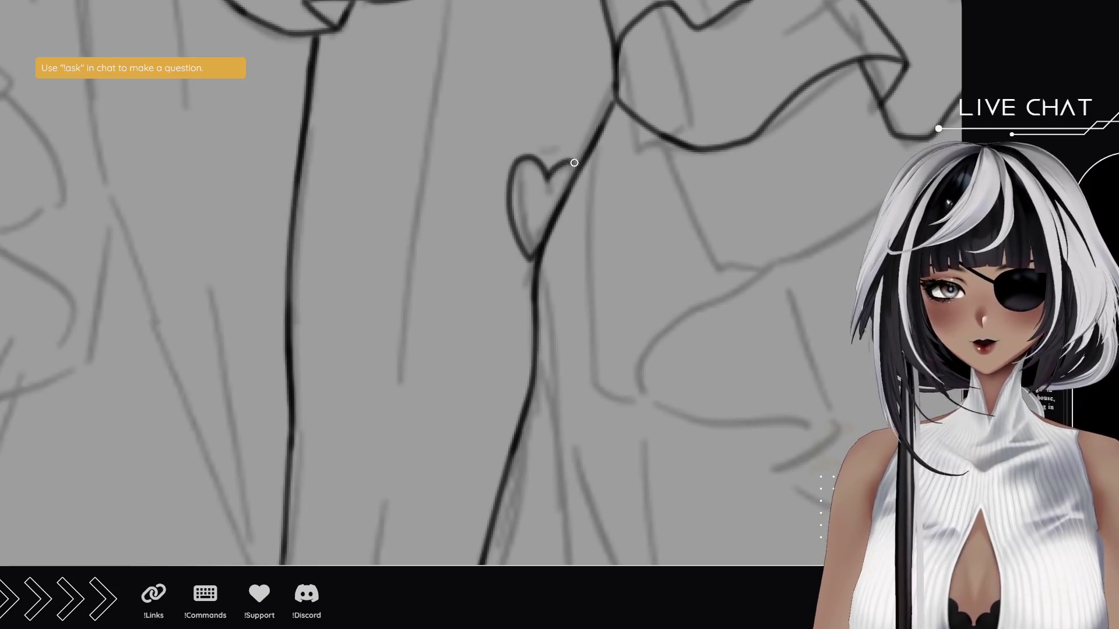
- Ink the curved line beneath the sleeve cuff
drag(443, 375, 467, 183)
drag(377, 454, 386, 398)
key(ctrl+z)
drag(373, 460, 432, 136)
key(ctrl+z)
mouse_move(401, 310)
mouse_down()
mouse_move(429, 129)
mouse_move(435, 299)
mouse_move(456, 330)
mouse_up()
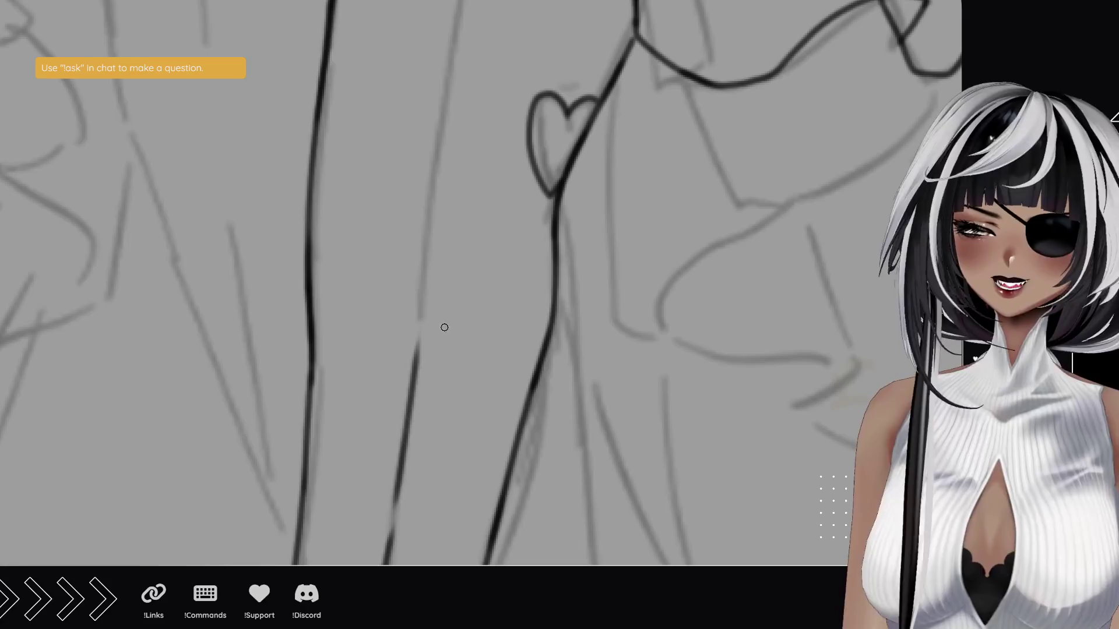
- Trace the faint sketch line from the lower panel up to the ruffles
drag(439, 255, 423, 321)
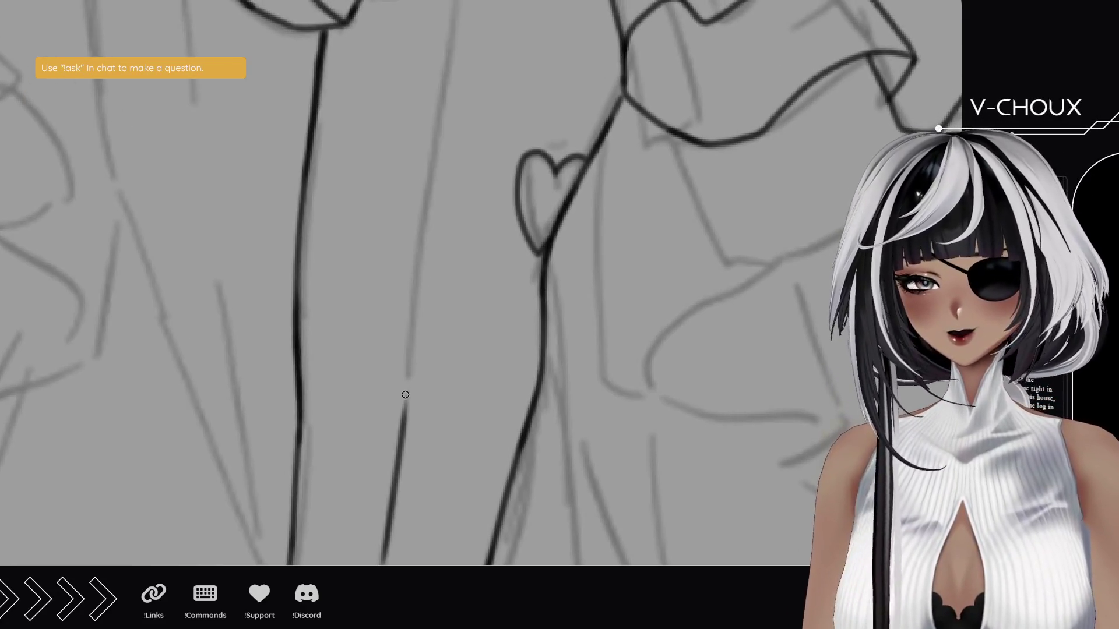
drag(400, 425, 407, 381)
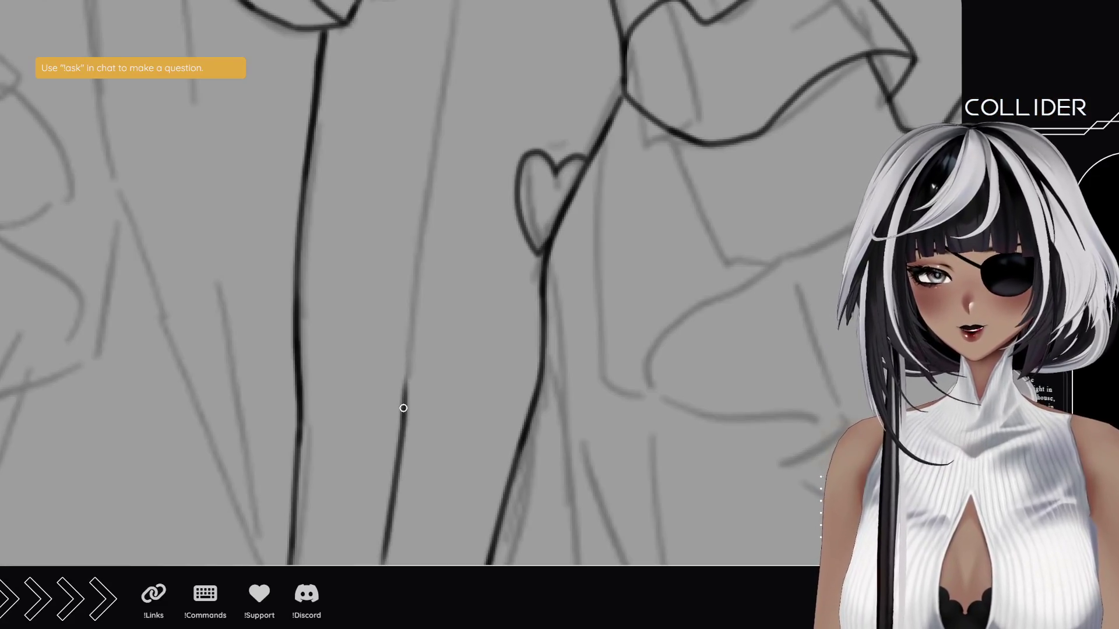
mouse_move(411, 375)
mouse_down()
mouse_move(413, 261)
mouse_move(364, 286)
mouse_up()
key(ctrl+z)
drag(378, 359, 382, 314)
mouse_move(380, 357)
mouse_down()
mouse_move(388, 254)
mouse_move(387, 315)
mouse_up()
drag(387, 357, 418, 124)
drag(408, 200, 427, 71)
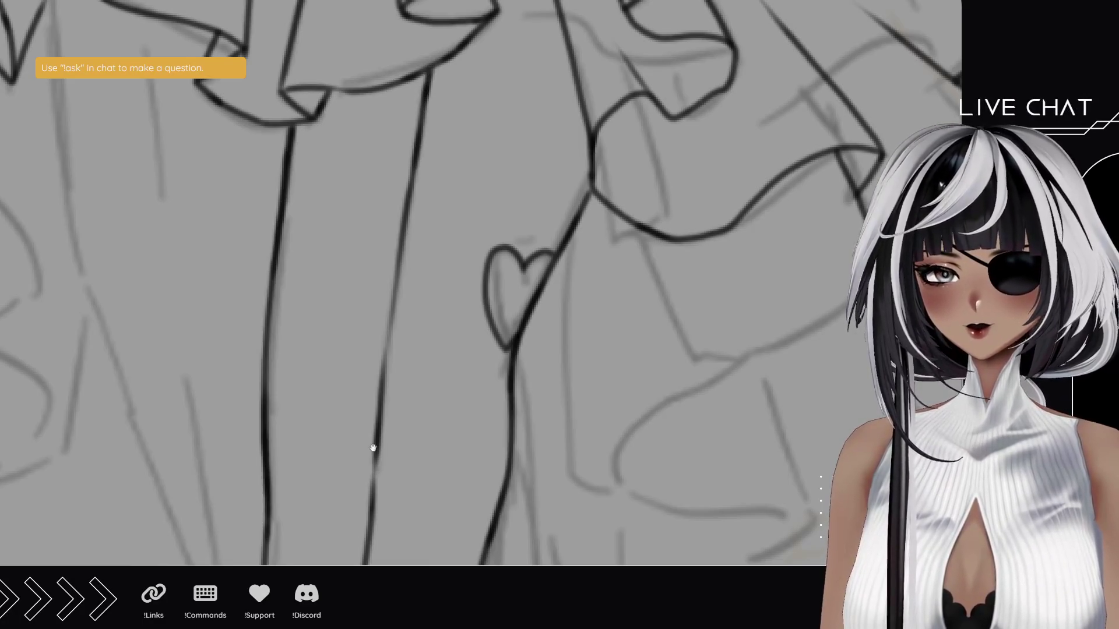
- Rotate the canvas and ink a long line along the leg
drag(371, 448, 474, 132)
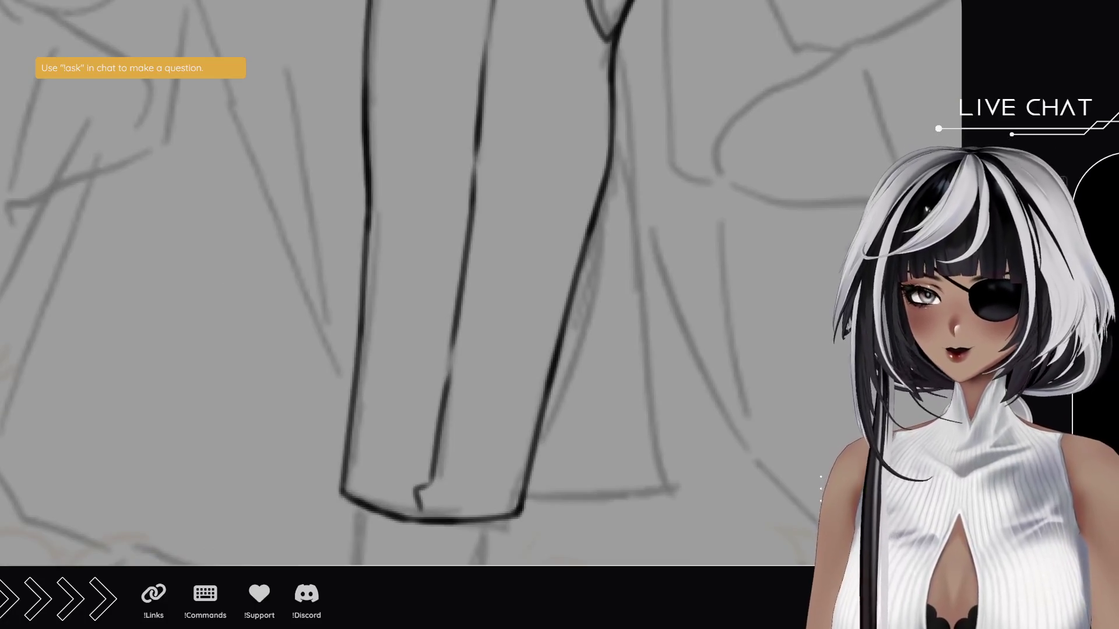
mouse_move(341, 433)
mouse_down()
mouse_move(303, 403)
mouse_move(274, 350)
mouse_move(292, 375)
mouse_up()
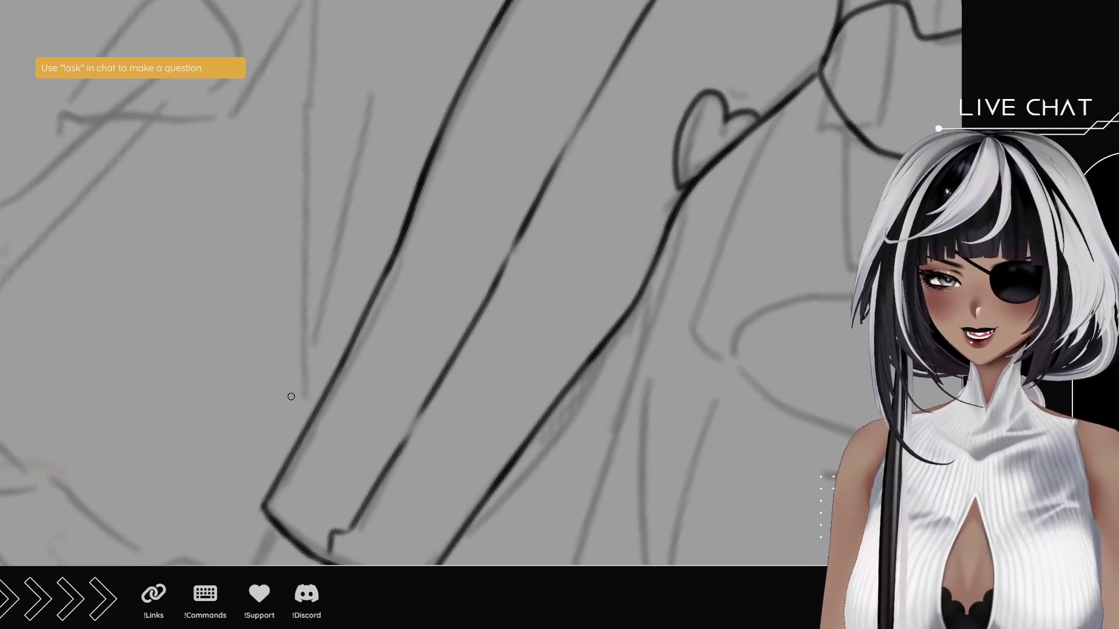
scroll(301, 350, up, 2)
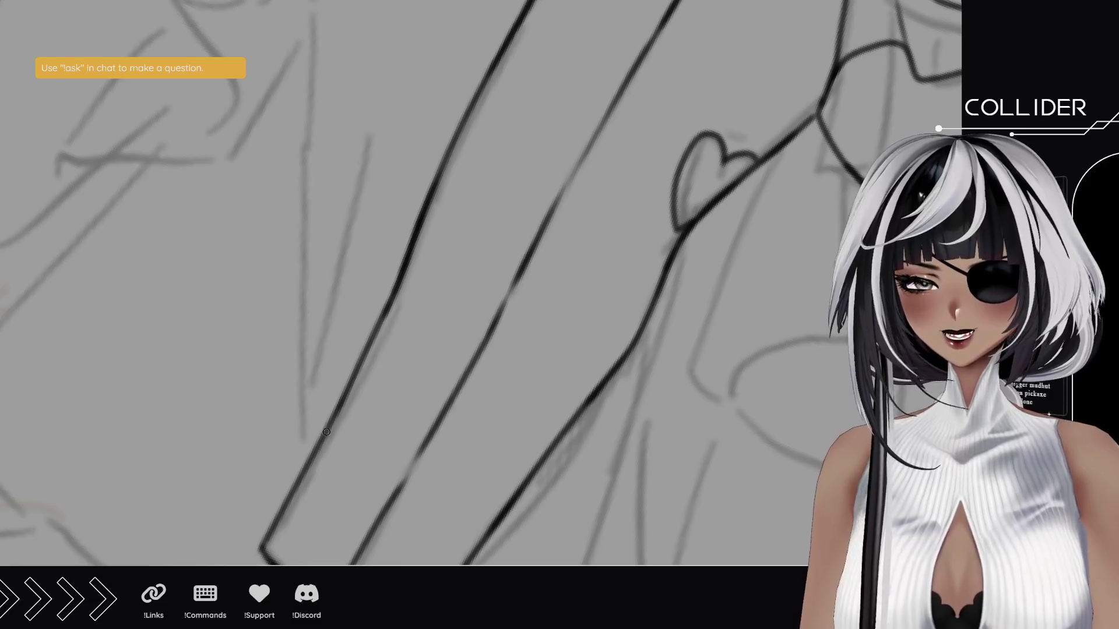
drag(306, 452, 320, 114)
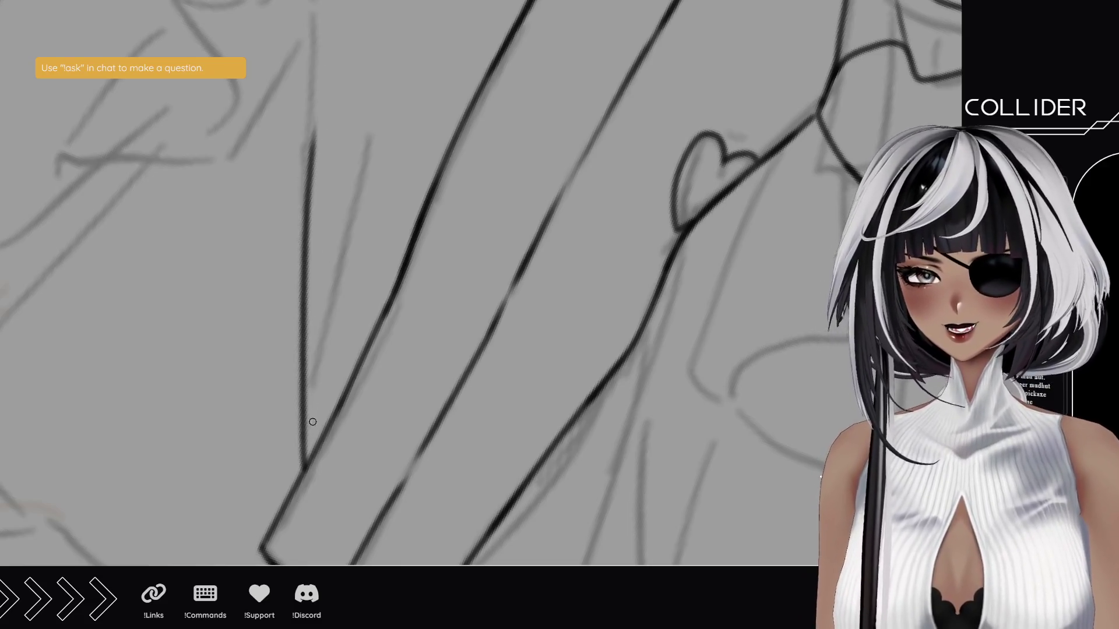
key(ctrl+z)
drag(304, 466, 319, 90)
scroll(318, 250, up, 4)
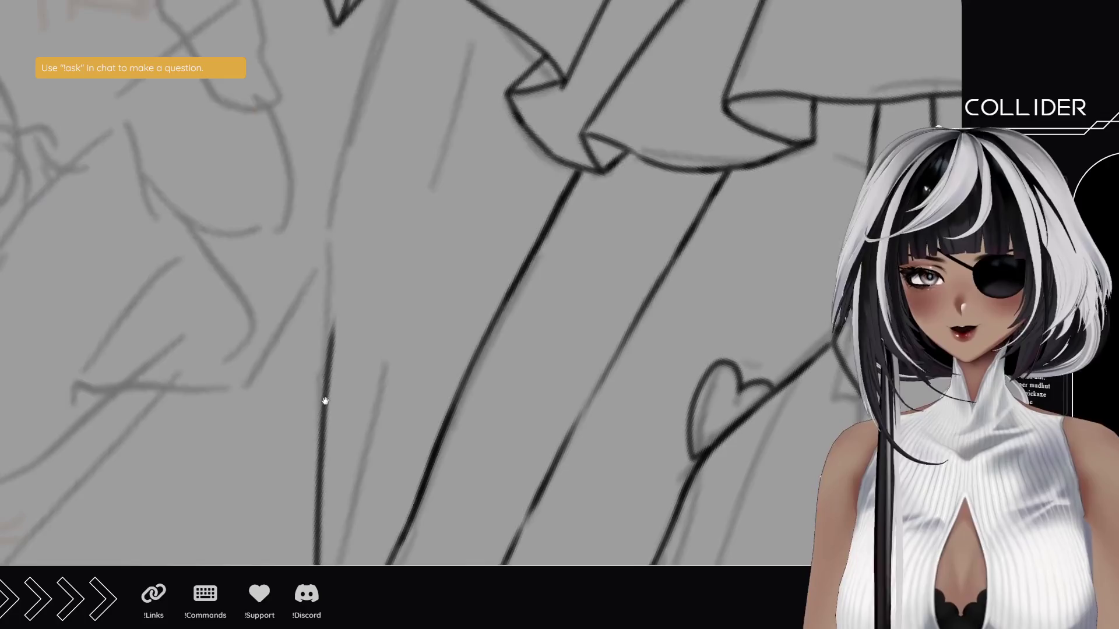
- Ink a long inner leg line running up to the skirt ruffles
scroll(336, 350, up, 3)
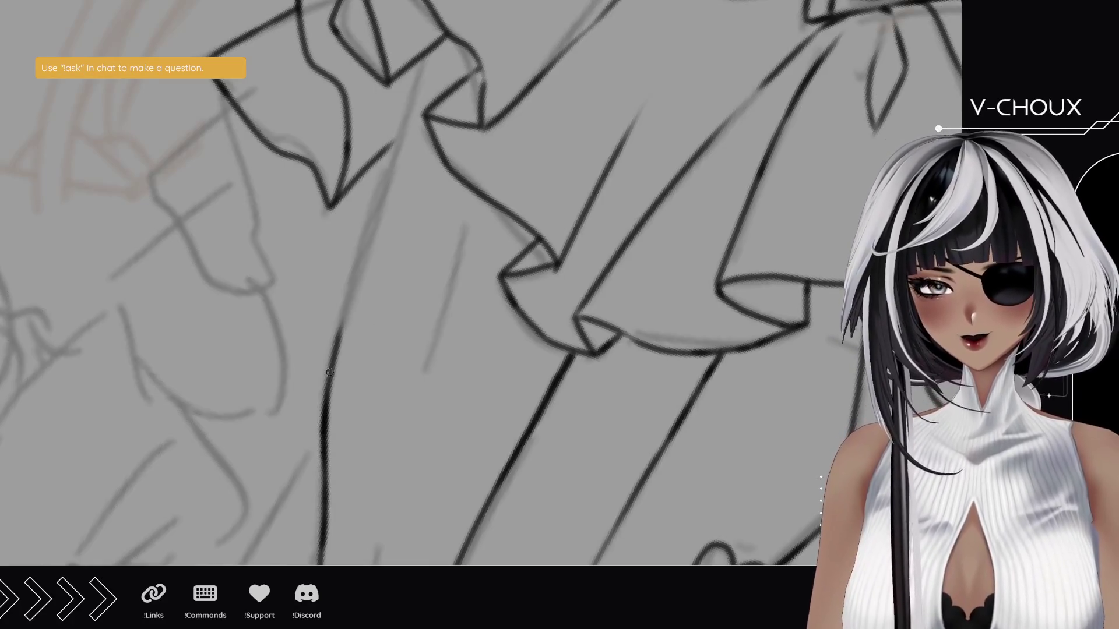
drag(331, 368, 389, 141)
key(ctrl+z)
drag(328, 382, 420, 42)
key(ctrl+z)
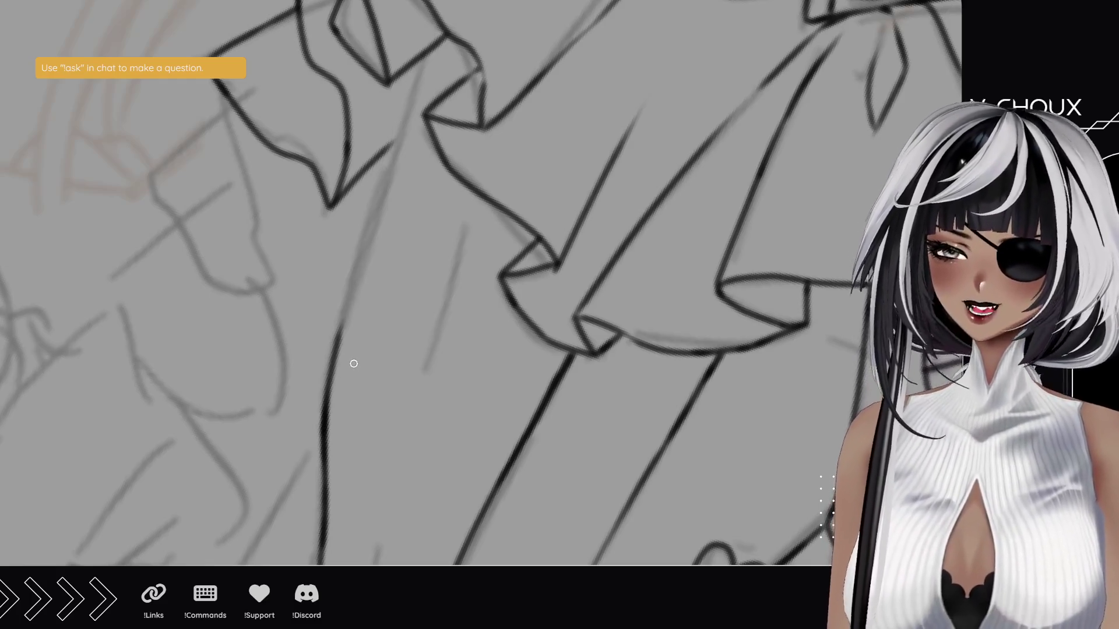
drag(330, 367, 377, 188)
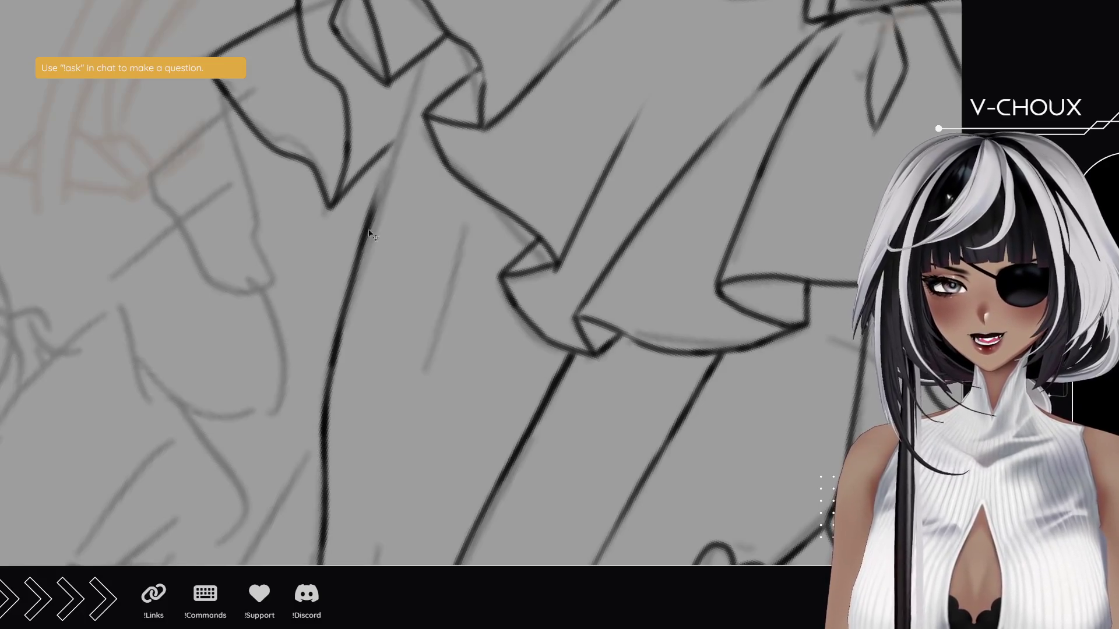
drag(358, 257, 401, 126)
drag(379, 198, 415, 96)
key(ctrl+z)
key(ctrl+z)
drag(354, 266, 421, 63)
drag(390, 150, 424, 59)
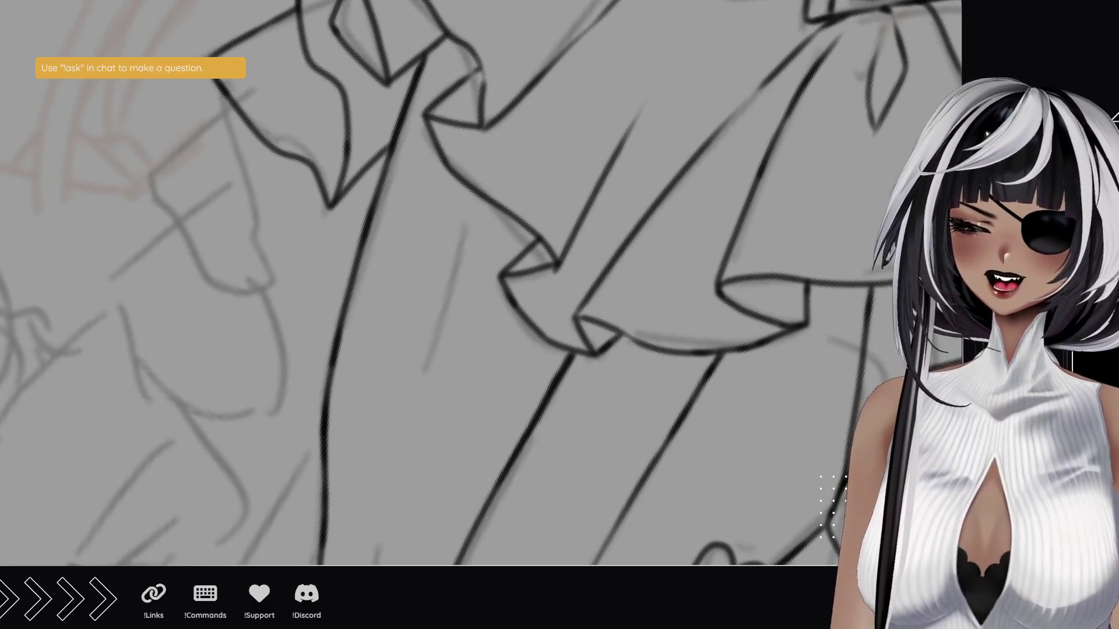
- Try short strokes along the left leg and centre lines, undoing each one
mouse_move(474, 386)
mouse_down()
mouse_move(517, 180)
mouse_move(507, 40)
mouse_up()
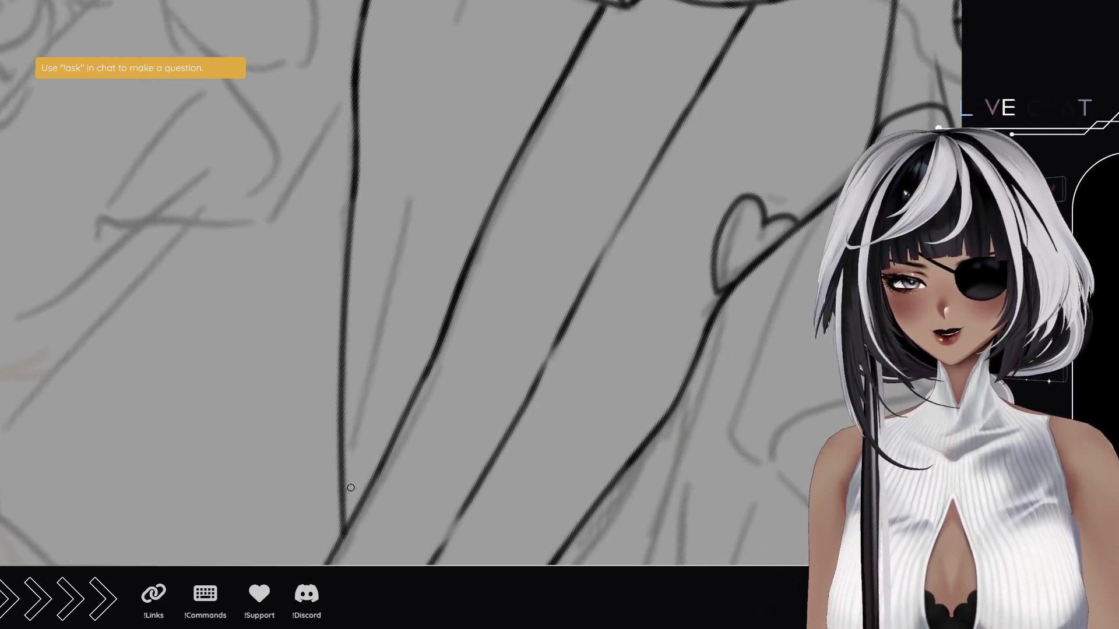
drag(343, 512, 368, 382)
key(ctrl+z)
drag(337, 517, 406, 201)
key(ctrl+z)
drag(376, 332, 412, 152)
key(ctrl+z)
mouse_move(389, 289)
mouse_down()
mouse_move(410, 165)
mouse_move(415, 280)
mouse_move(425, 237)
mouse_up()
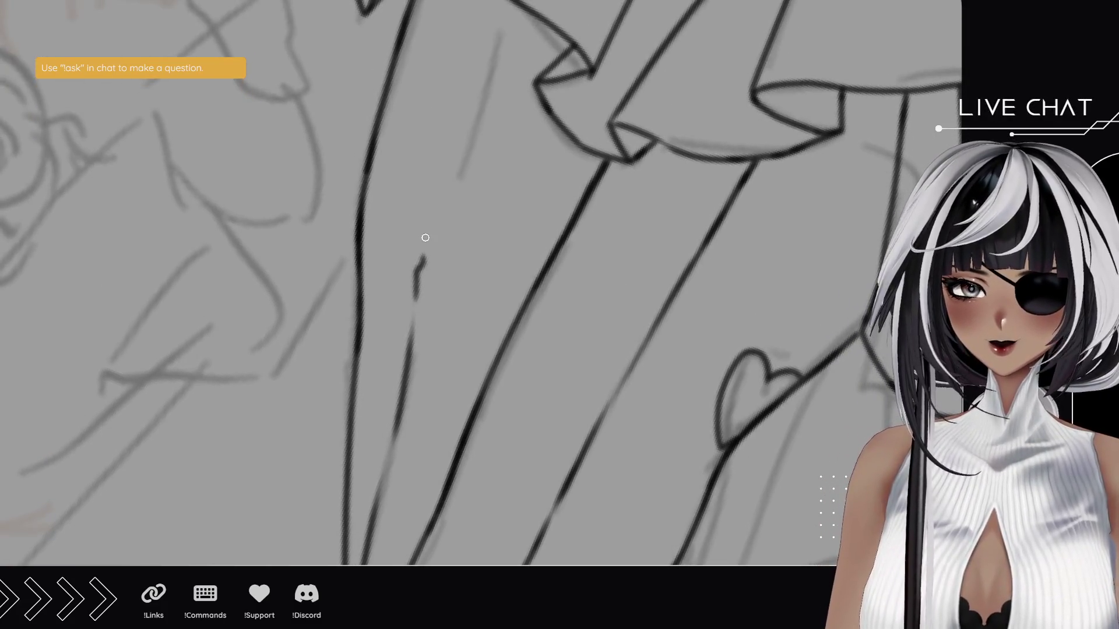
key(ctrl+z)
mouse_move(414, 308)
mouse_down()
mouse_move(424, 226)
mouse_move(419, 260)
mouse_move(461, 296)
mouse_up()
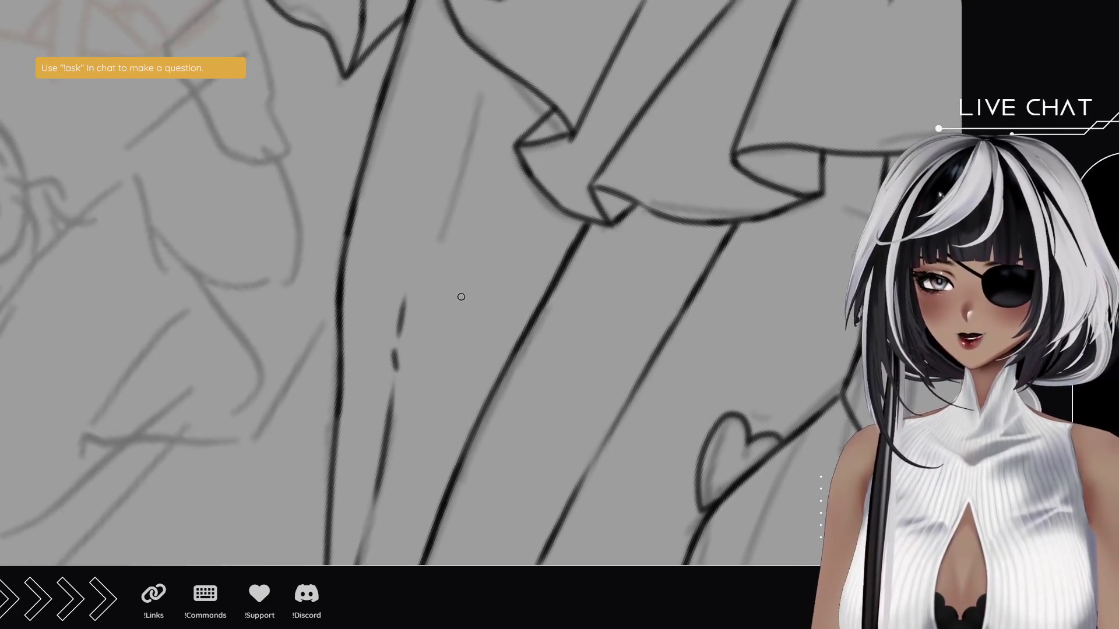
key(ctrl+z)
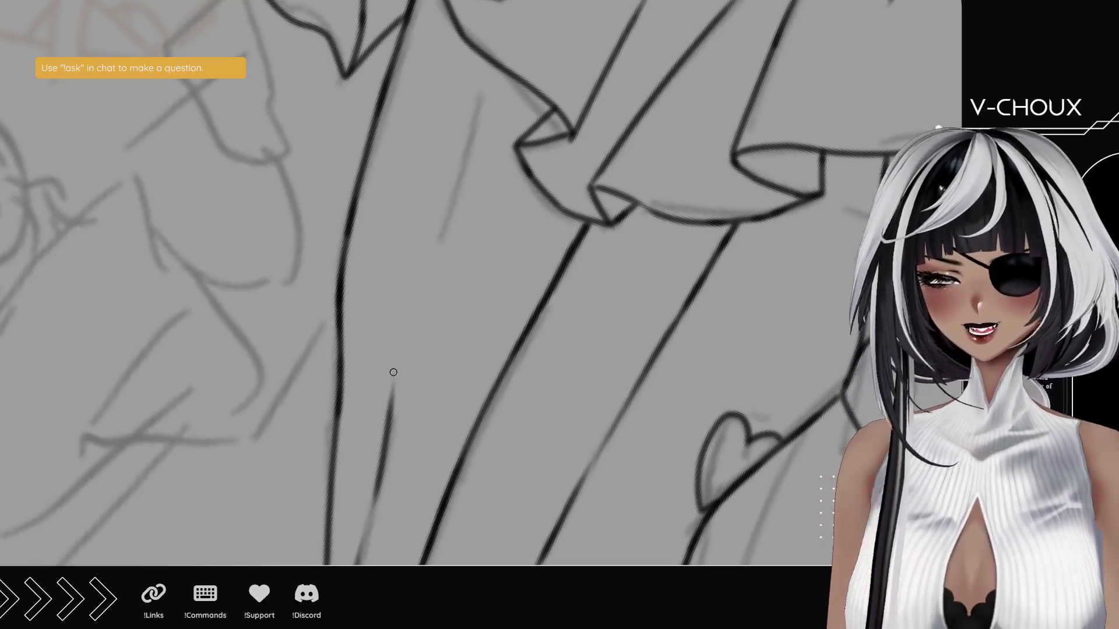
- Draw a short stroke extending the inner leg line upward
drag(388, 423, 401, 292)
- Add strokes carrying the inner leg line up to meet the skirt ruffle
drag(393, 345, 411, 270)
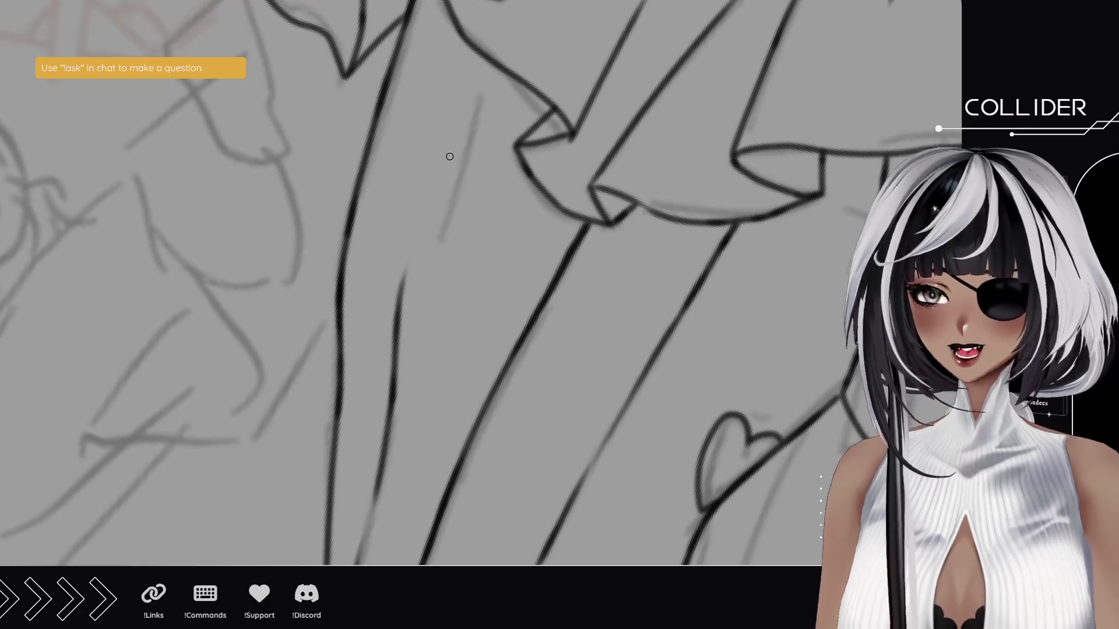
drag(436, 205, 414, 285)
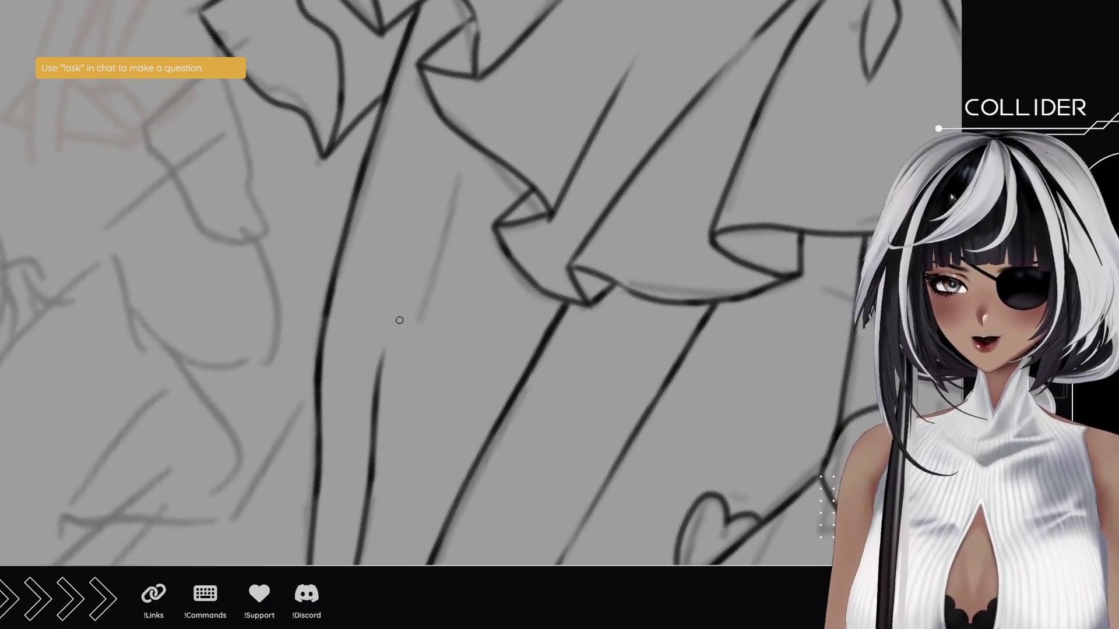
drag(373, 391, 400, 286)
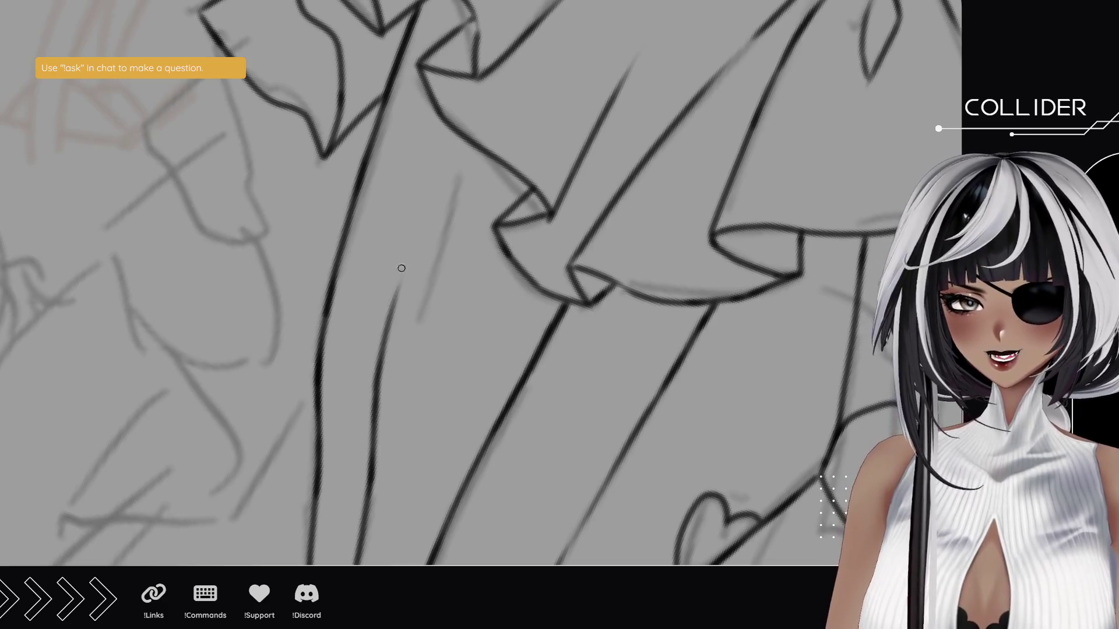
drag(418, 229, 454, 133)
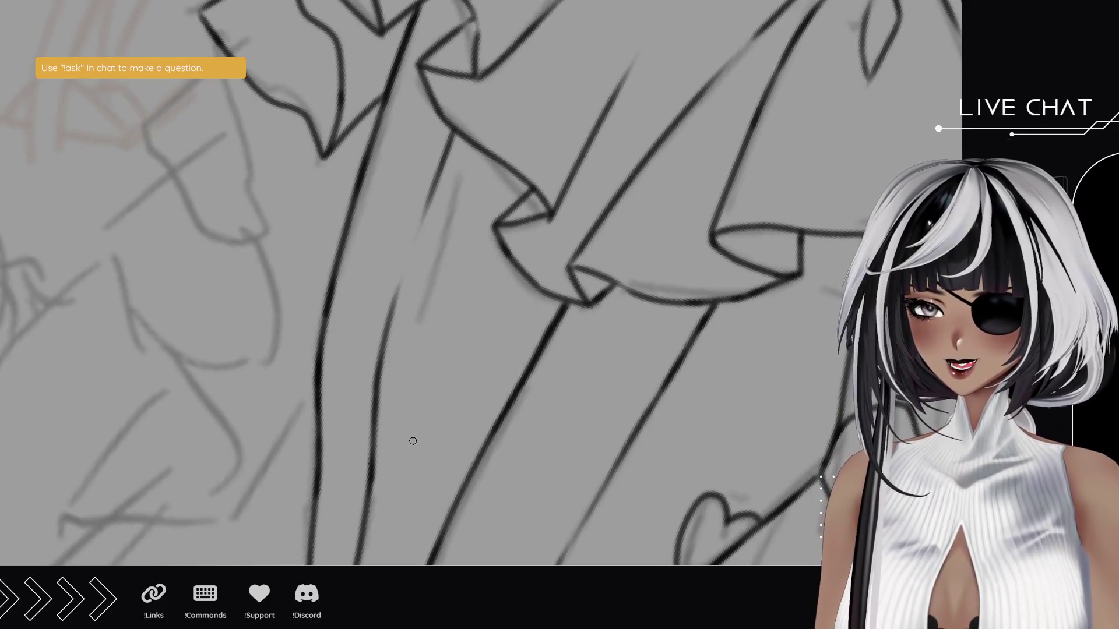
scroll(466, 315, down, 5)
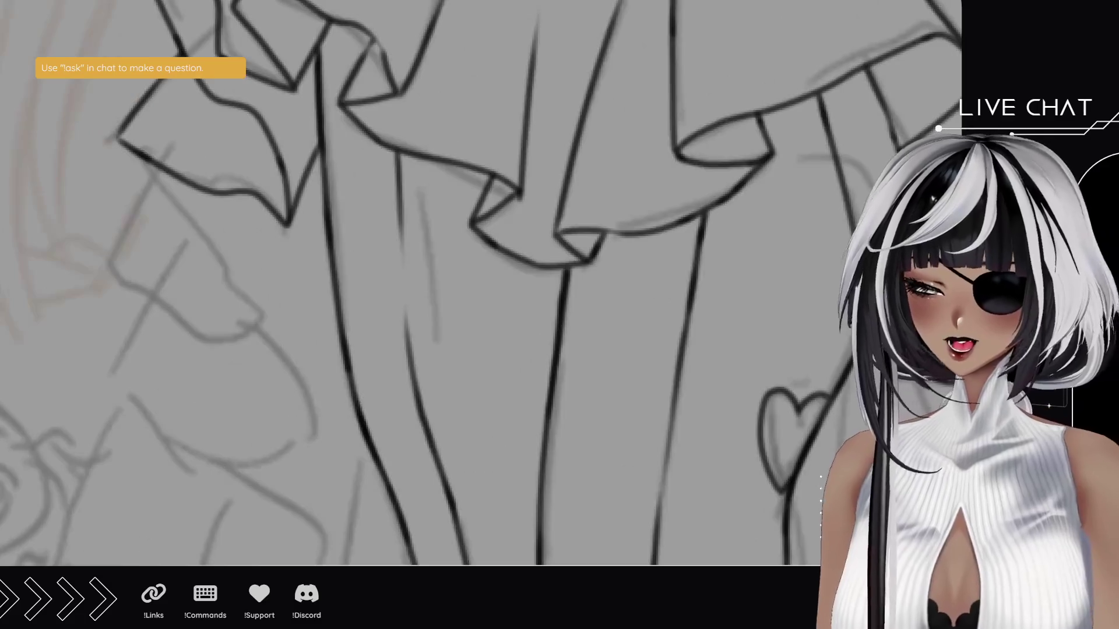
mouse_move(505, 348)
mouse_down()
mouse_move(475, 325)
mouse_move(445, 425)
mouse_move(445, 302)
mouse_up()
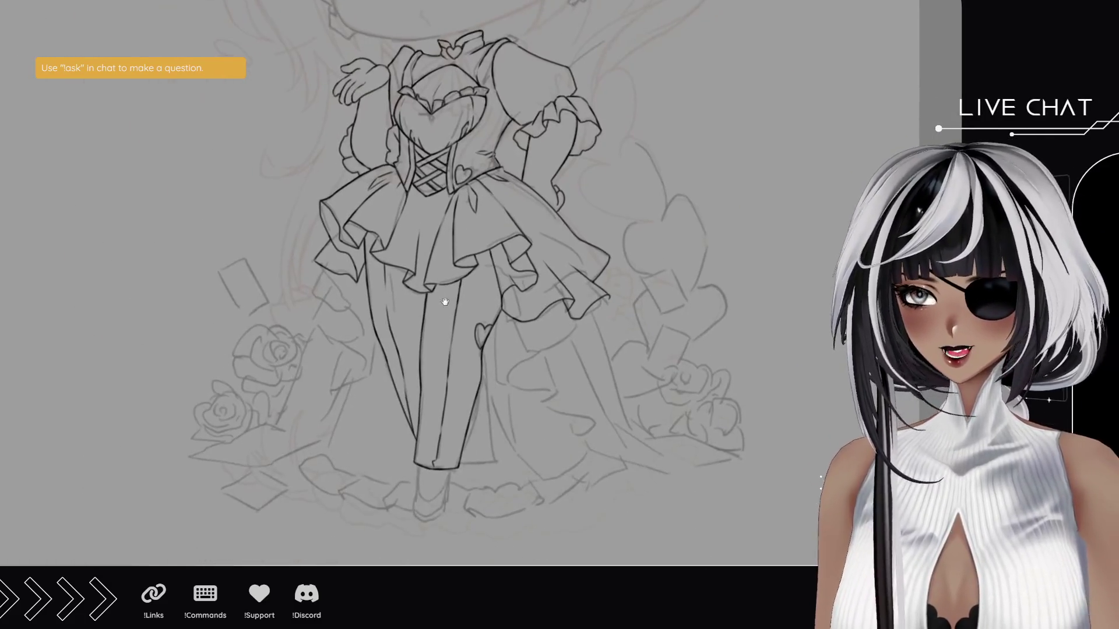
mouse_move(467, 421)
mouse_down()
mouse_move(474, 317)
mouse_move(444, 387)
mouse_up()
scroll(542, 334, up, 6)
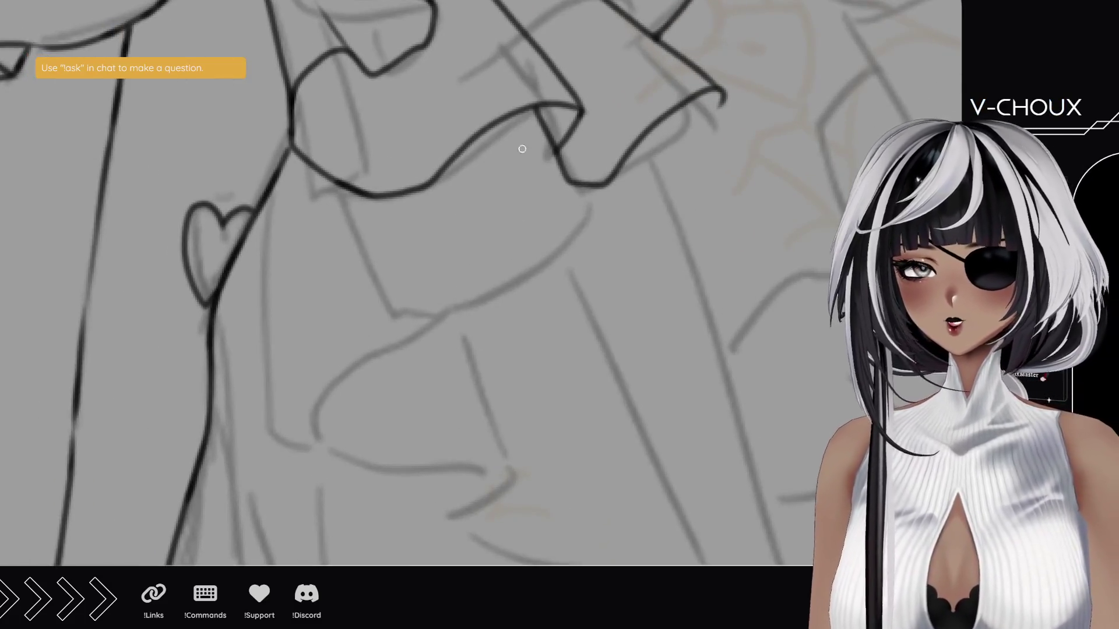
- Ink the lower ruffle's zigzag edge from its tip down to the hooked corner
mouse_move(723, 98)
mouse_down()
mouse_move(655, 147)
mouse_move(713, 112)
mouse_up()
key(ctrl+z)
key(ctrl+z)
drag(636, 148, 723, 102)
drag(572, 225, 651, 142)
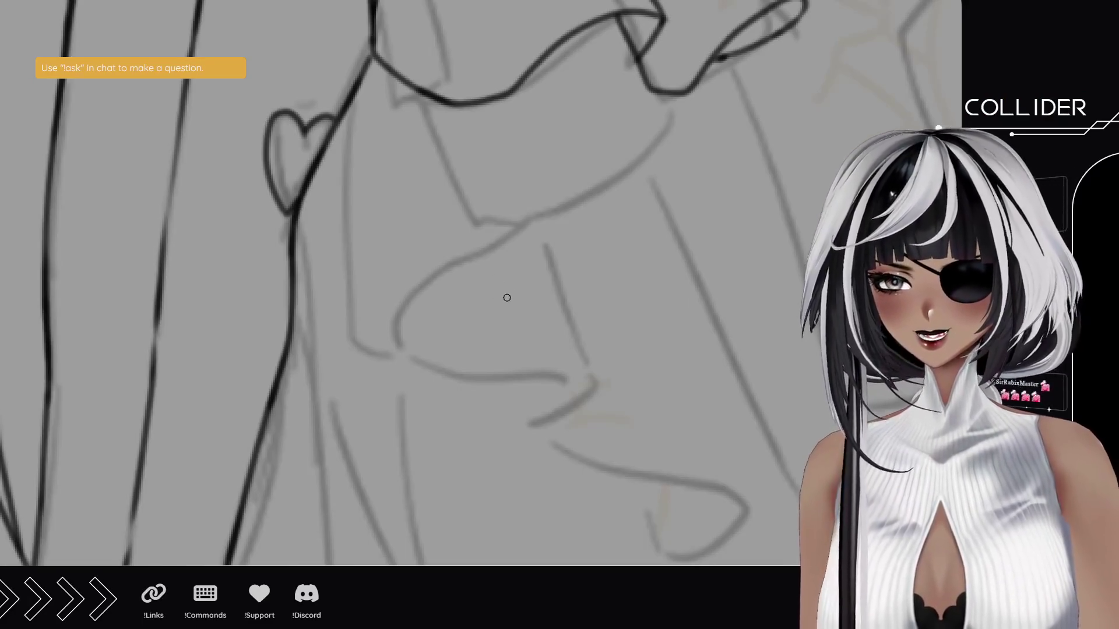
drag(537, 263, 576, 249)
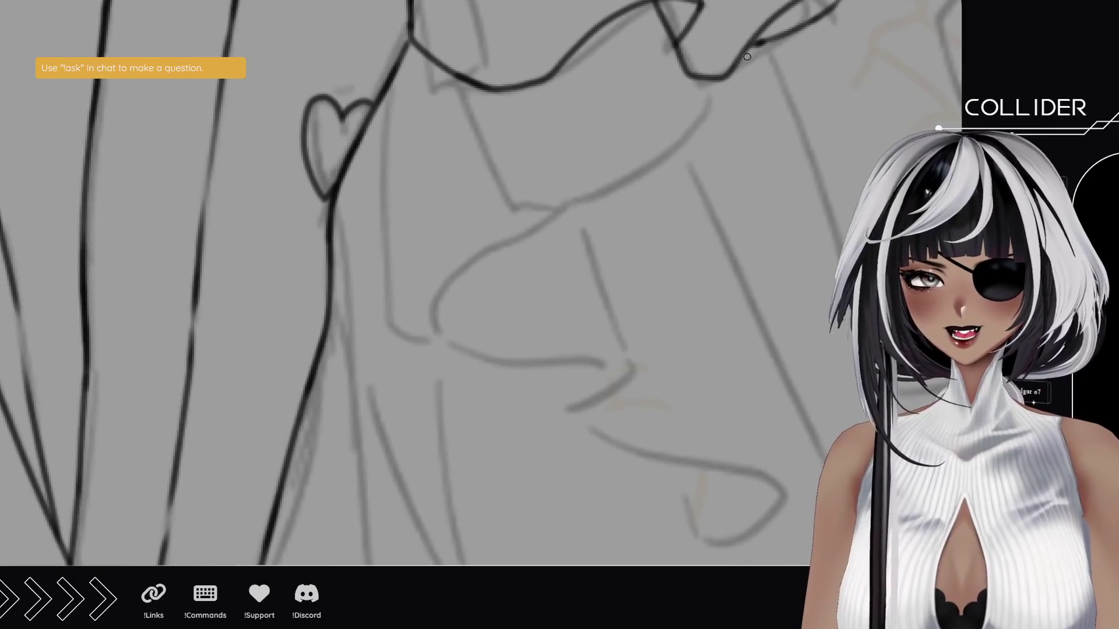
mouse_move(707, 79)
mouse_down()
mouse_move(652, 175)
mouse_move(510, 236)
mouse_move(416, 314)
mouse_move(597, 352)
mouse_move(632, 384)
mouse_move(542, 429)
mouse_up()
drag(609, 429, 491, 290)
mouse_move(425, 287)
mouse_down()
mouse_move(514, 328)
mouse_move(665, 362)
mouse_move(638, 394)
mouse_up()
key(ctrl+z)
mouse_move(425, 283)
mouse_down()
mouse_move(636, 323)
mouse_move(610, 408)
mouse_move(570, 402)
mouse_move(482, 310)
mouse_up()
mouse_move(397, 279)
mouse_down()
mouse_move(470, 337)
mouse_move(755, 398)
mouse_up()
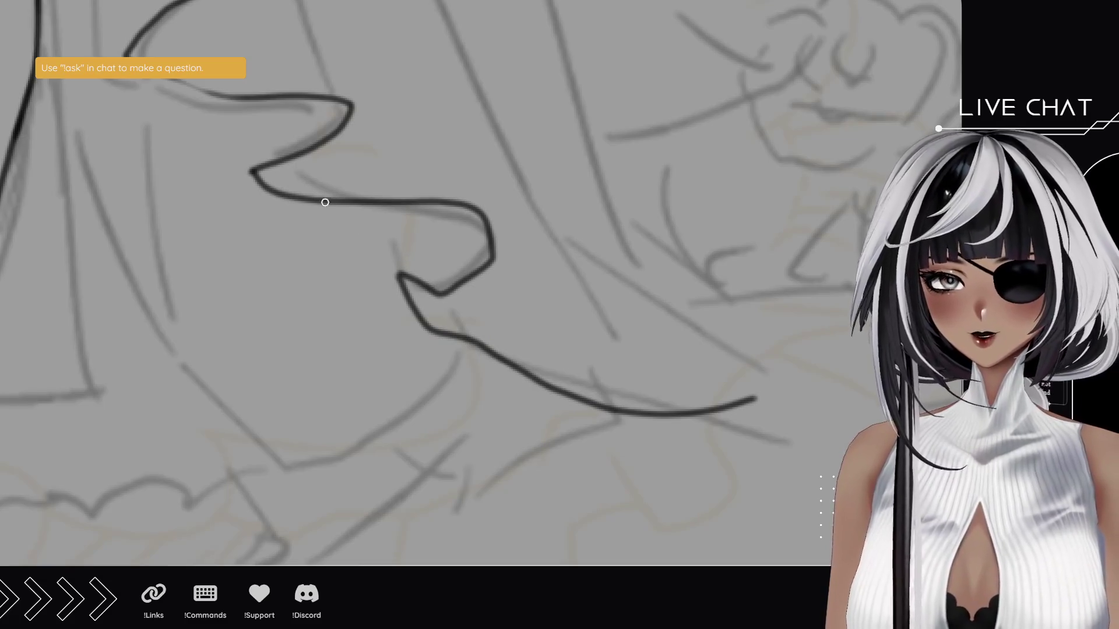
- Ink the vertical and diagonal ruffle strokes near the heart shape
drag(335, 212, 374, 305)
drag(295, 155, 365, 405)
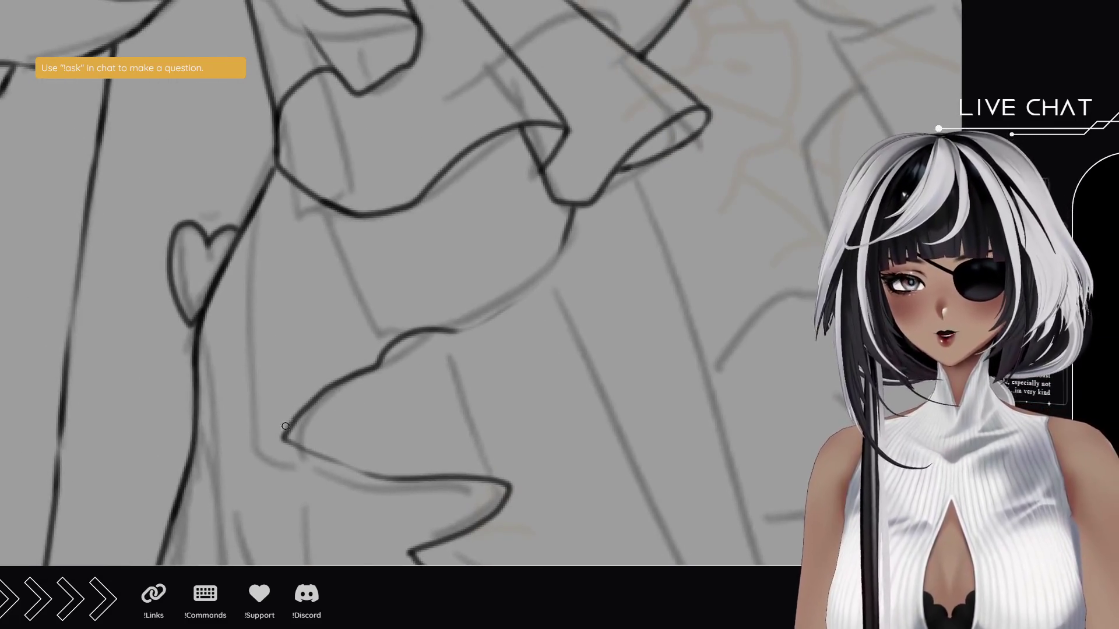
drag(280, 412, 274, 207)
key(ctrl+z)
mouse_move(282, 440)
mouse_down()
mouse_move(260, 207)
mouse_move(264, 257)
mouse_up()
drag(379, 361, 359, 292)
key(ctrl+z)
drag(379, 362, 358, 293)
key(ctrl+z)
drag(378, 361, 357, 294)
drag(346, 248, 363, 299)
- Ink the curved ruffle edge across the skirt and the stroke at its fold
mouse_move(450, 327)
mouse_down()
mouse_move(495, 312)
mouse_move(560, 250)
mouse_up()
drag(407, 407, 367, 258)
drag(410, 394, 390, 387)
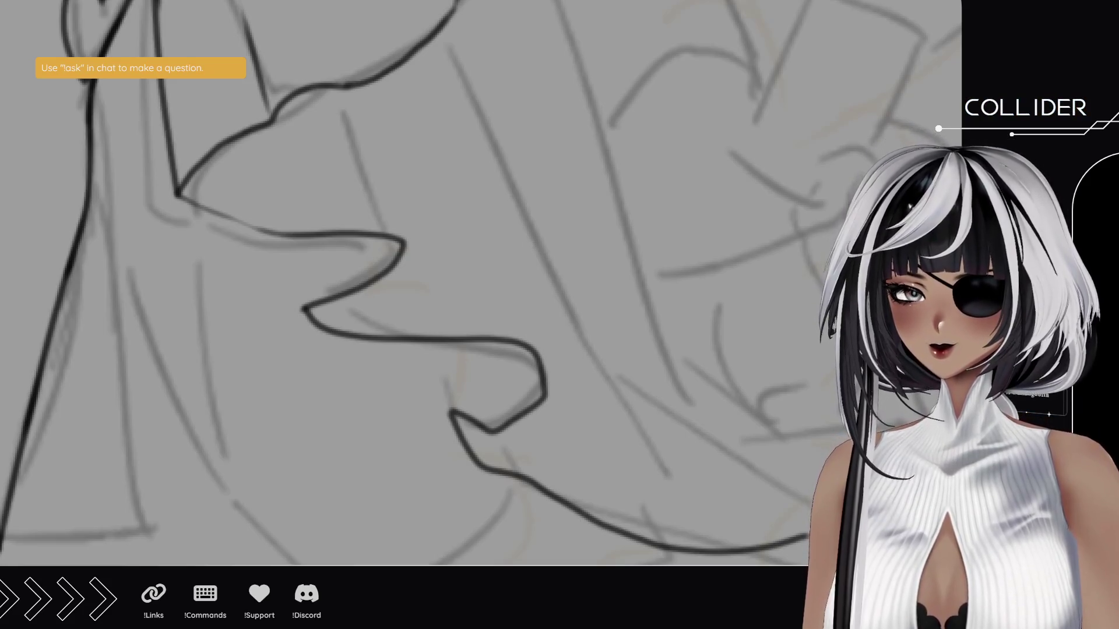
drag(303, 307, 286, 238)
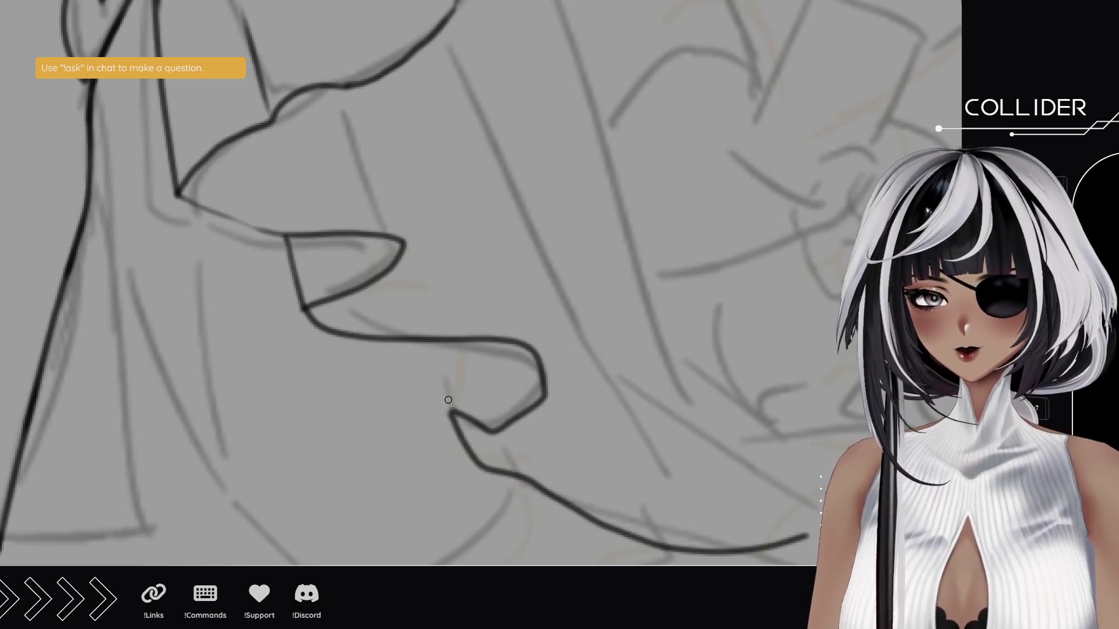
drag(452, 411, 465, 351)
key(ctrl+z)
key(ctrl+z)
drag(451, 411, 451, 341)
drag(510, 411, 449, 380)
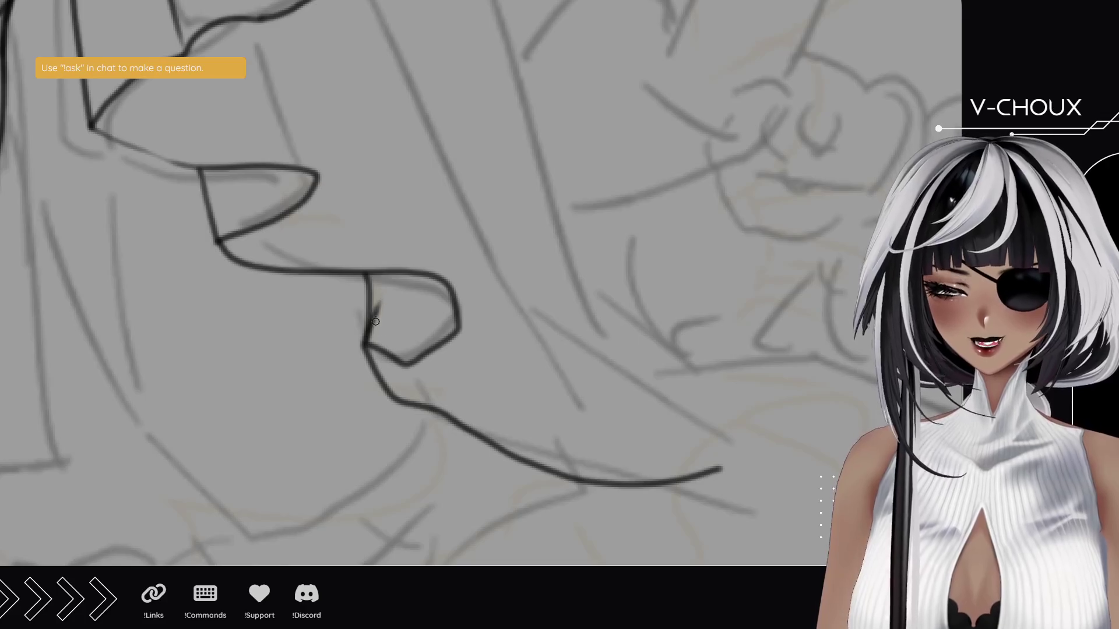
- Ink the lower ruffle's edge from the corner and try a fold line from its tip
mouse_move(375, 237)
mouse_down()
mouse_move(429, 352)
mouse_move(457, 352)
mouse_up()
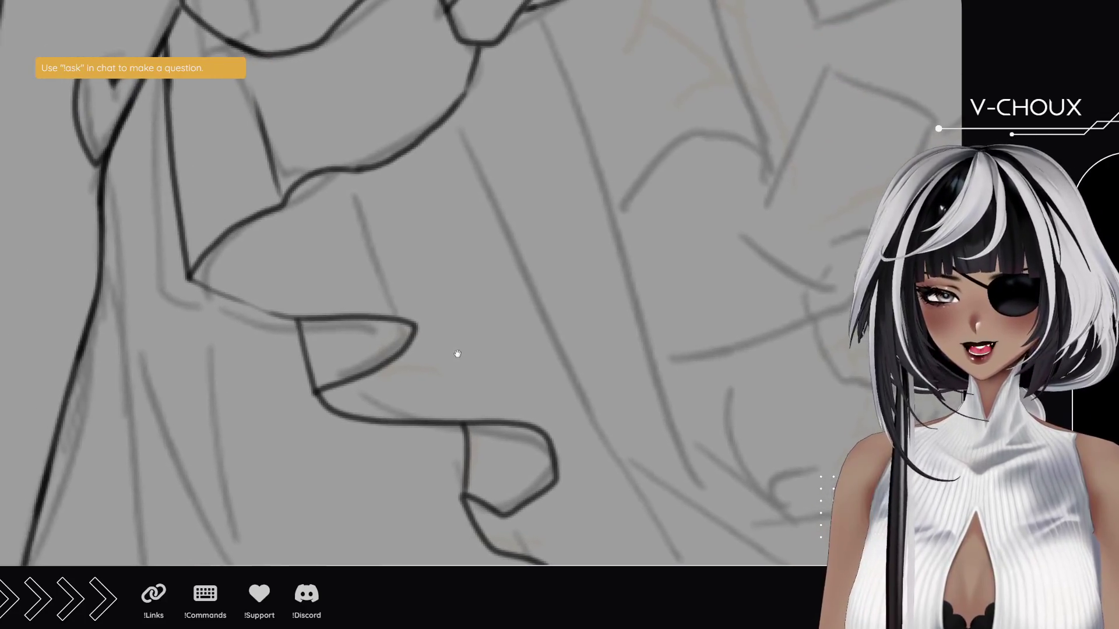
drag(325, 402, 316, 394)
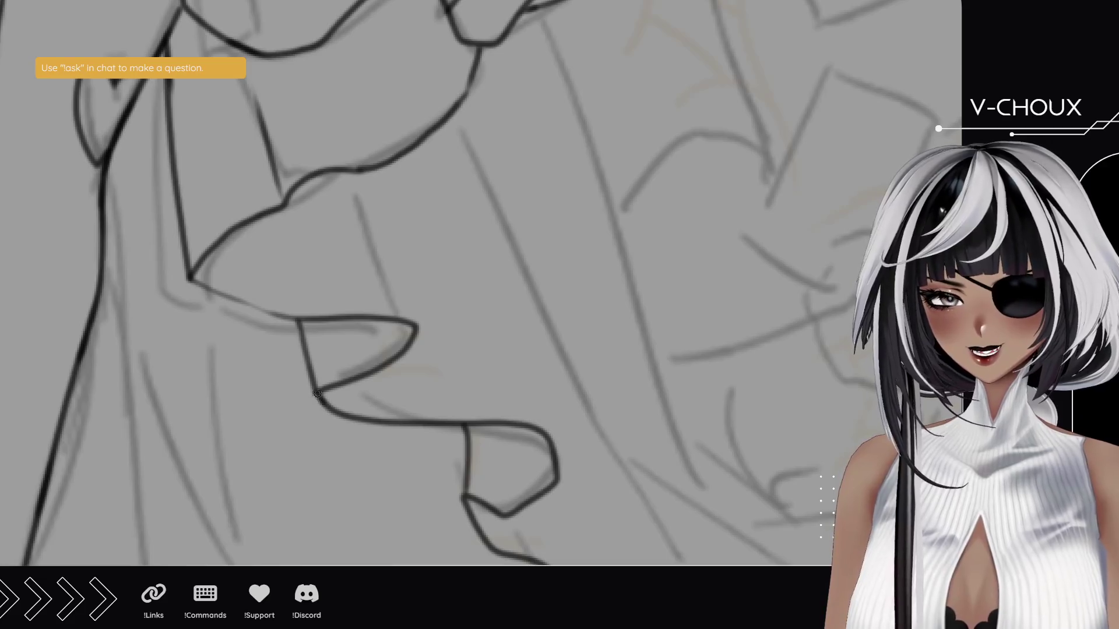
drag(189, 279, 312, 320)
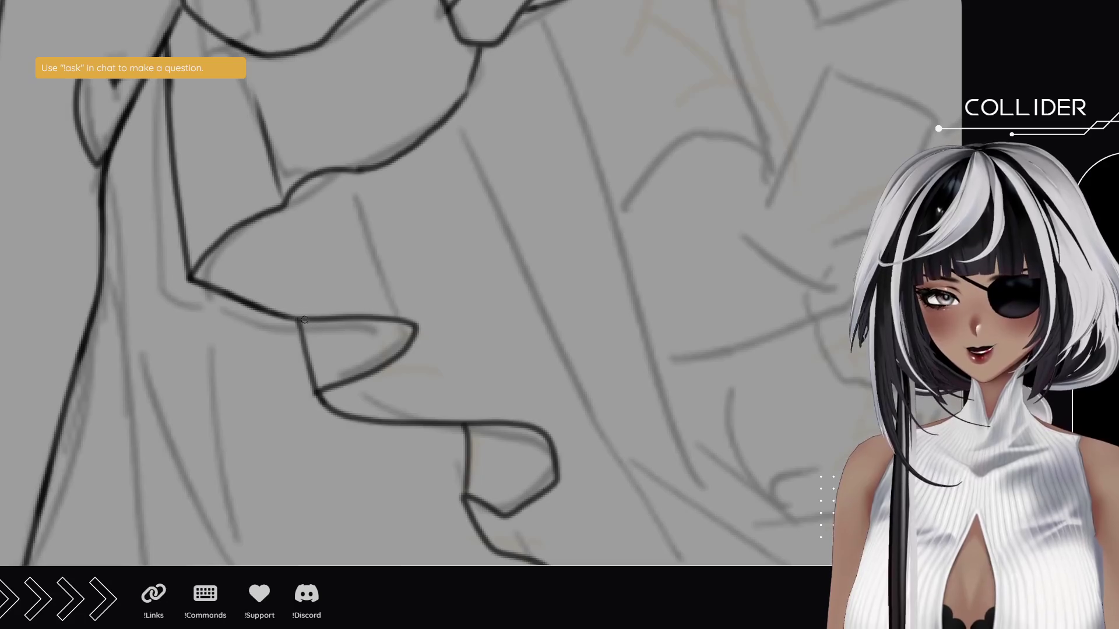
drag(415, 320, 376, 237)
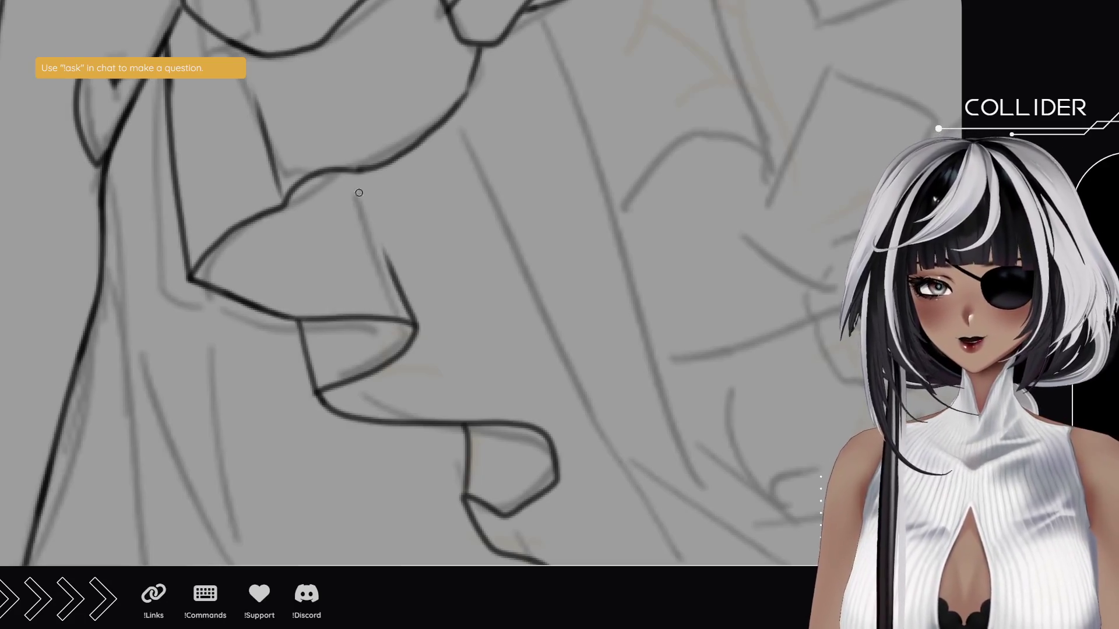
key(ctrl+z)
mouse_move(366, 174)
mouse_down()
mouse_move(414, 308)
mouse_move(367, 195)
mouse_move(382, 236)
mouse_up()
key(ctrl+z)
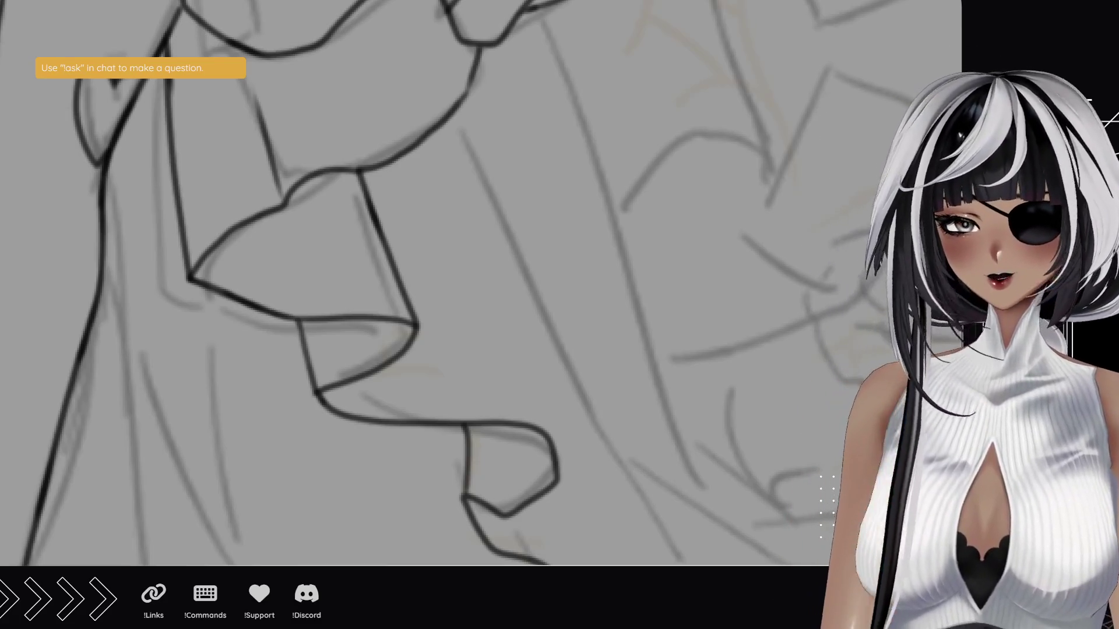
- With the canvas rotated, ink a long fold line down the ruffle and darken it along its length
mouse_move(425, 92)
mouse_down()
mouse_move(443, 175)
mouse_move(408, 250)
mouse_move(332, 300)
mouse_move(87, 184)
mouse_up()
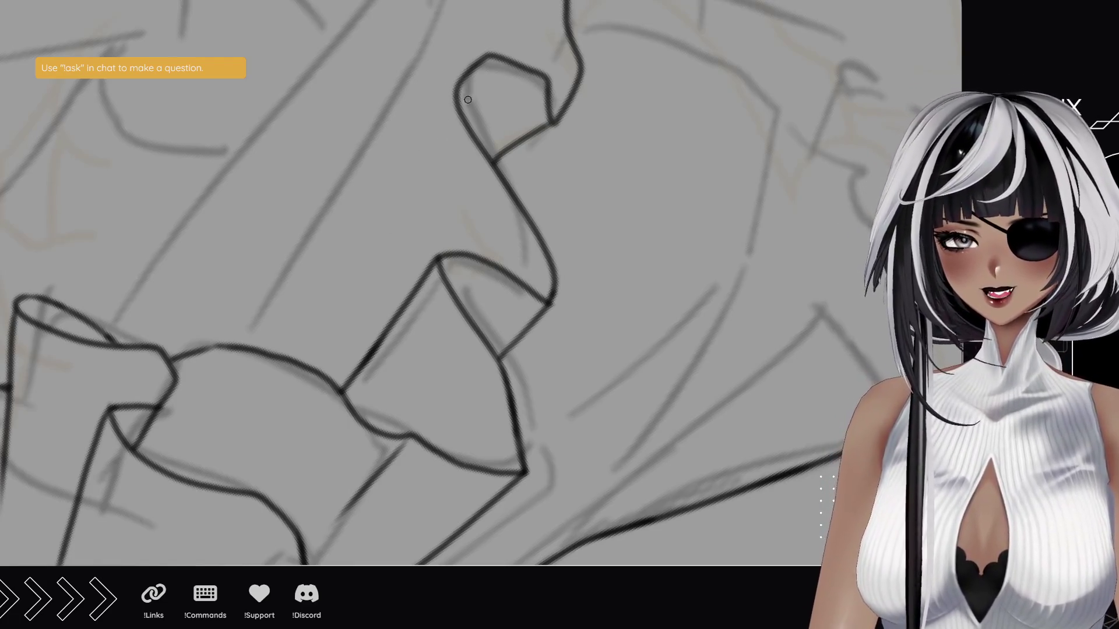
drag(469, 70, 358, 306)
mouse_move(339, 355)
mouse_down()
mouse_move(329, 379)
mouse_move(340, 351)
mouse_up()
key(ctrl+z)
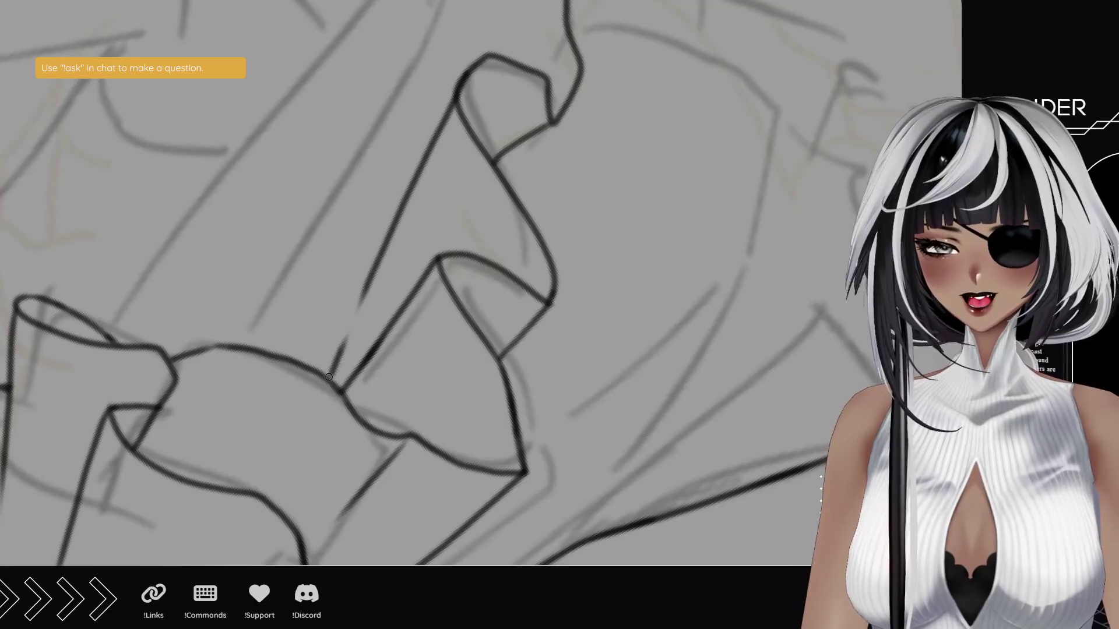
drag(328, 374, 353, 322)
drag(374, 258, 341, 344)
drag(358, 102, 339, 258)
mouse_move(359, 192)
mouse_down()
mouse_move(337, 260)
mouse_move(393, 315)
mouse_move(492, 99)
mouse_up()
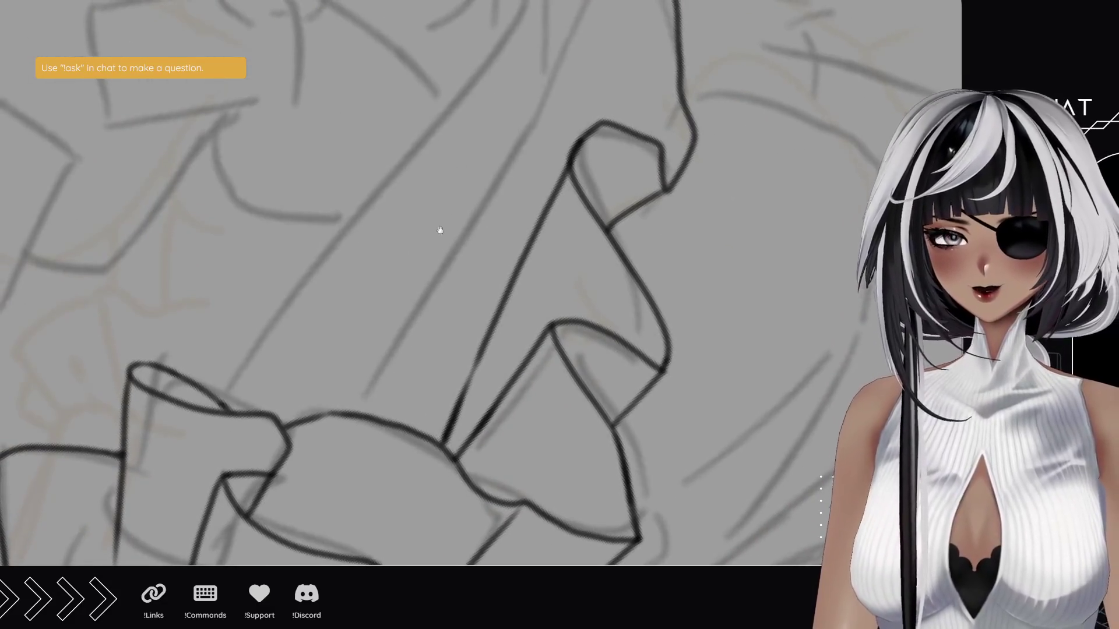
drag(444, 220, 429, 249)
- Draw the long diagonal fold line, redoing it several times until it sits right
drag(335, 456, 519, 105)
key(ctrl+z)
drag(335, 458, 527, 123)
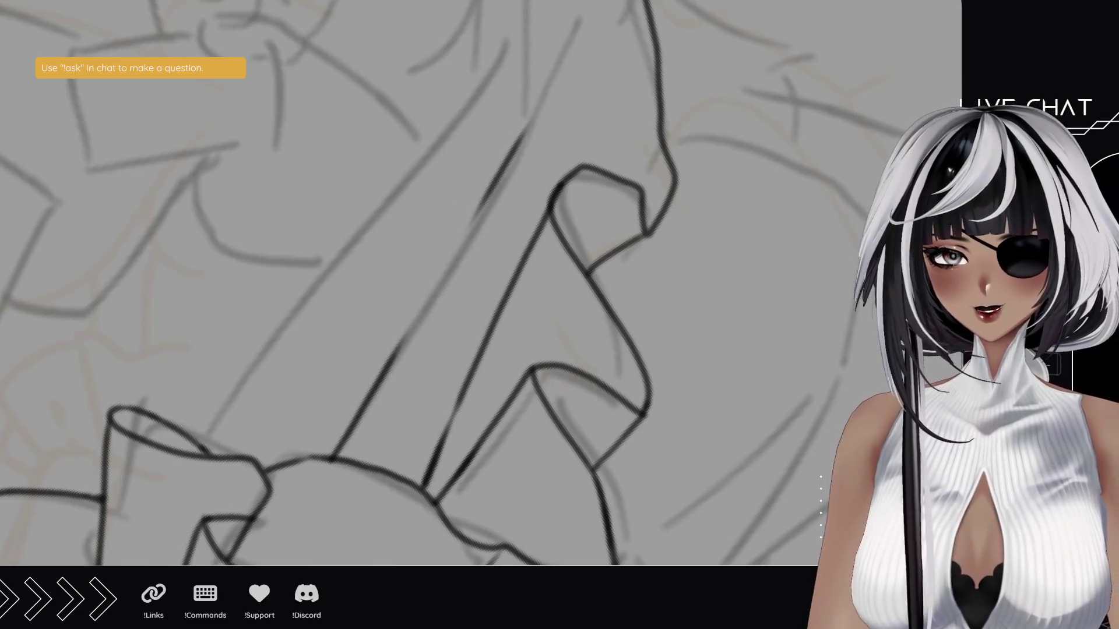
key(ctrl+z)
drag(330, 460, 531, 144)
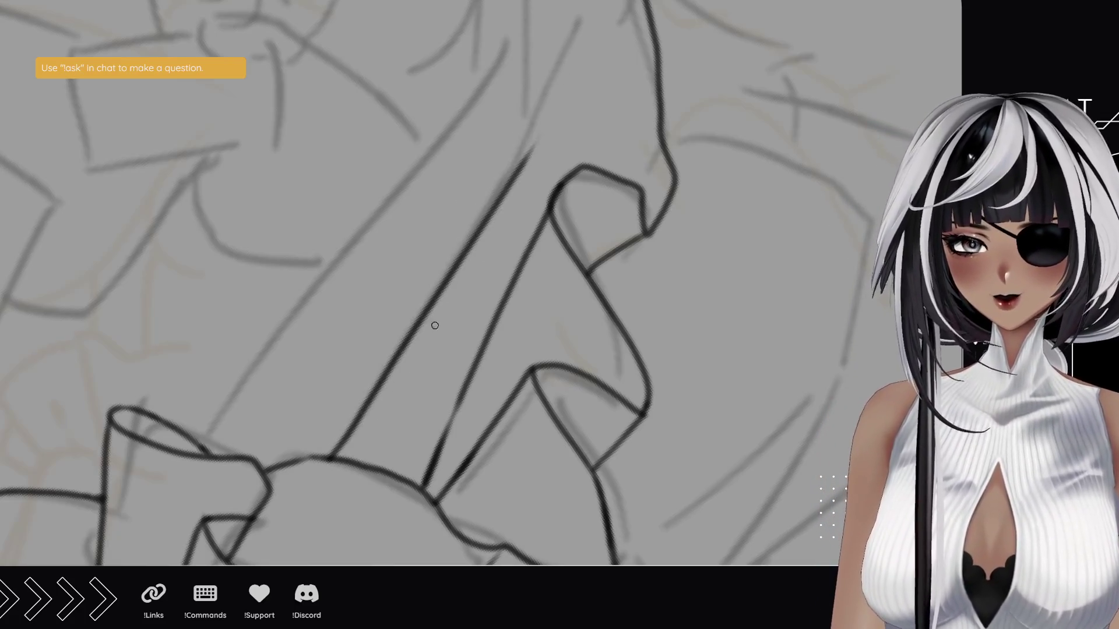
key(ctrl+z)
drag(329, 460, 517, 135)
key(ctrl+z)
drag(332, 460, 547, 142)
key(ctrl+z)
drag(330, 458, 553, 102)
drag(405, 194, 390, 344)
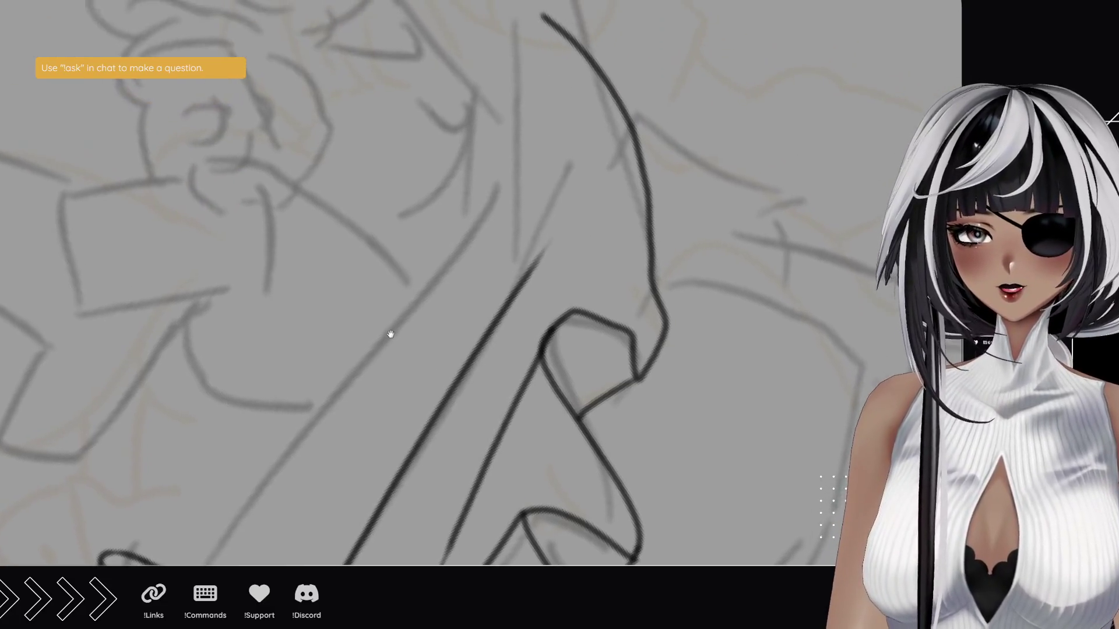
scroll(232, 373, down, 5)
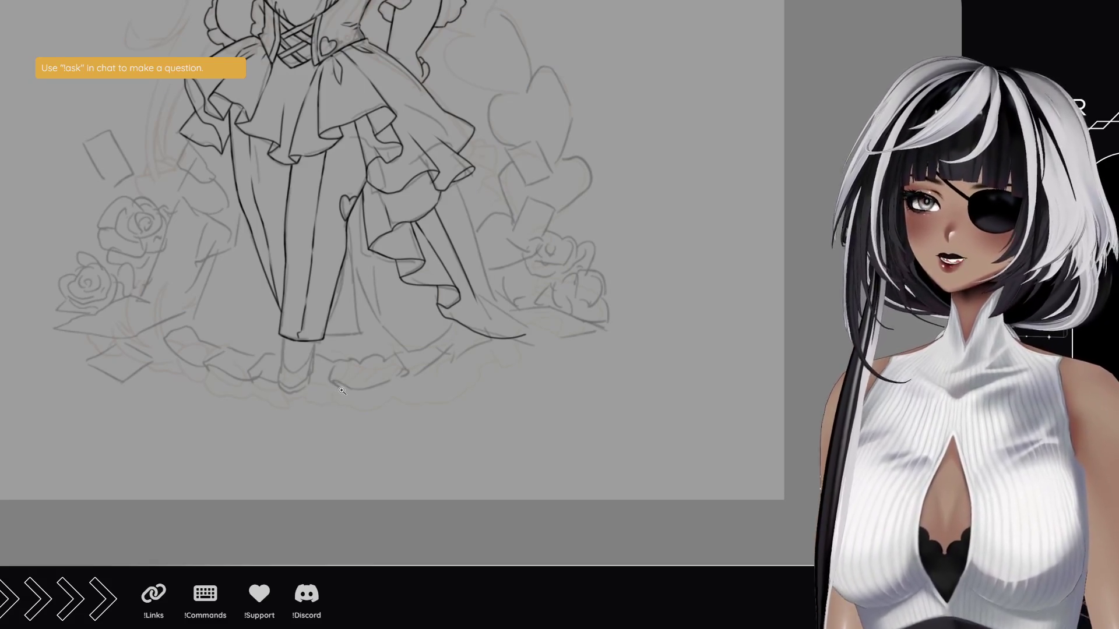
- Continue the outline near the hem and ink a second diagonal fold from the right ruffle's tip
mouse_move(347, 353)
mouse_down()
mouse_move(400, 324)
mouse_move(394, 317)
mouse_move(464, 318)
mouse_move(496, 359)
mouse_move(469, 365)
mouse_move(515, 382)
mouse_up()
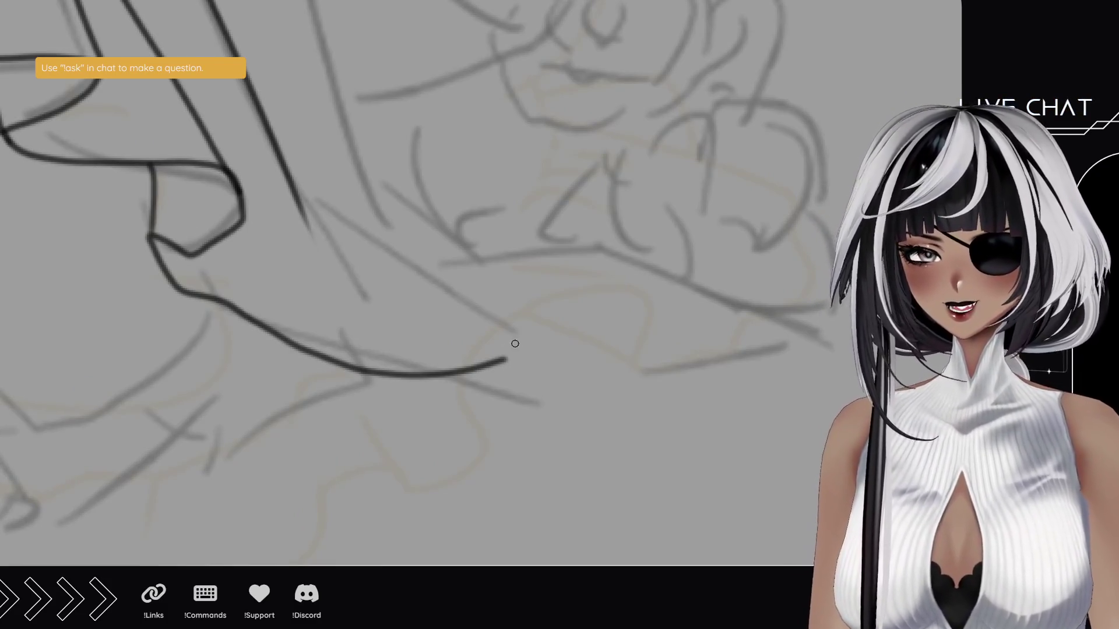
mouse_move(510, 362)
mouse_down()
mouse_move(539, 345)
mouse_move(519, 351)
mouse_move(537, 402)
mouse_up()
key(ctrl+z)
key(ctrl+z)
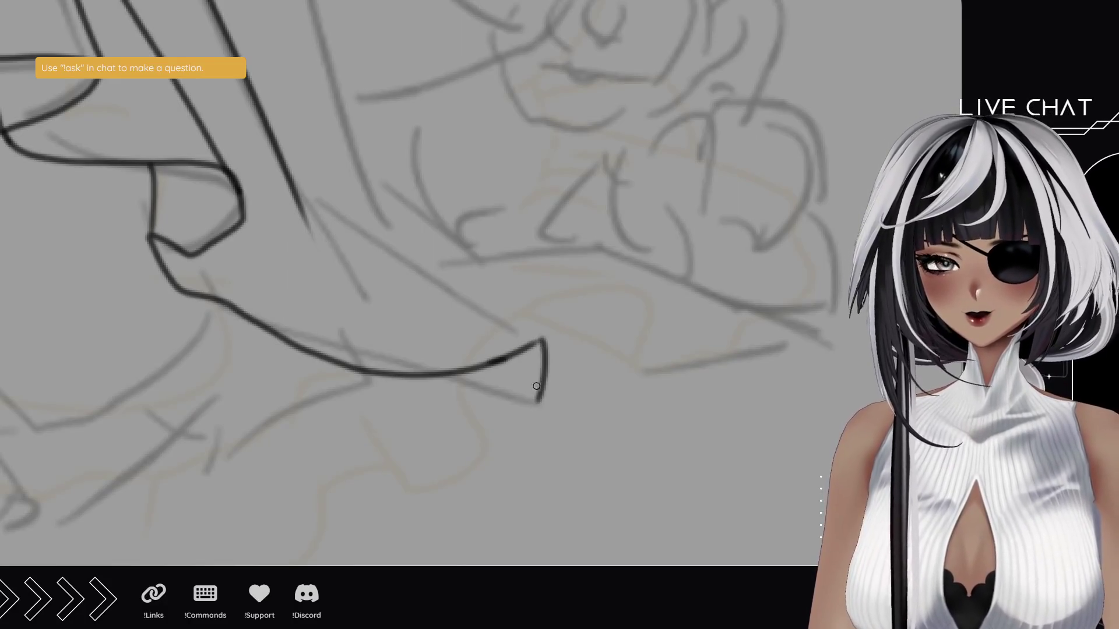
drag(547, 340, 449, 281)
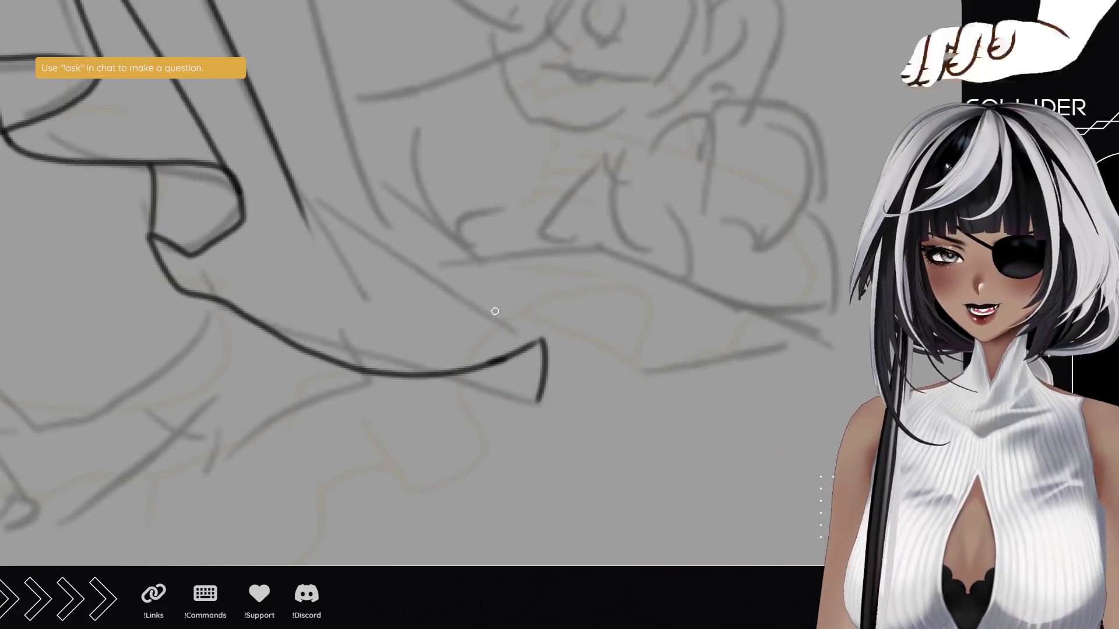
mouse_move(295, 200)
mouse_down()
mouse_move(488, 282)
mouse_move(379, 442)
mouse_move(346, 343)
mouse_up()
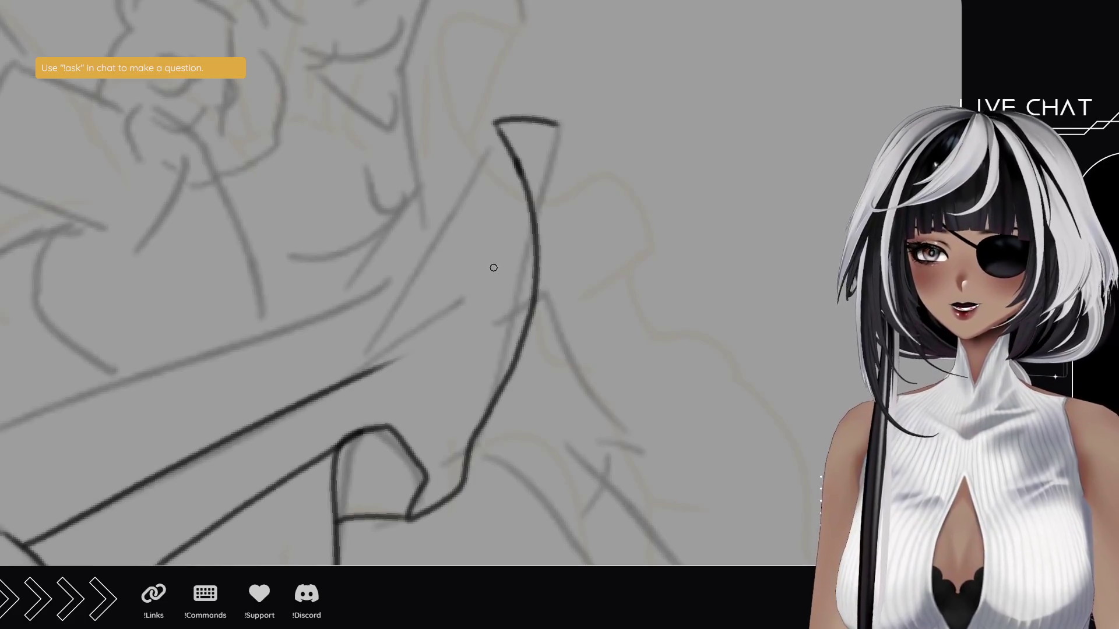
drag(495, 124, 397, 317)
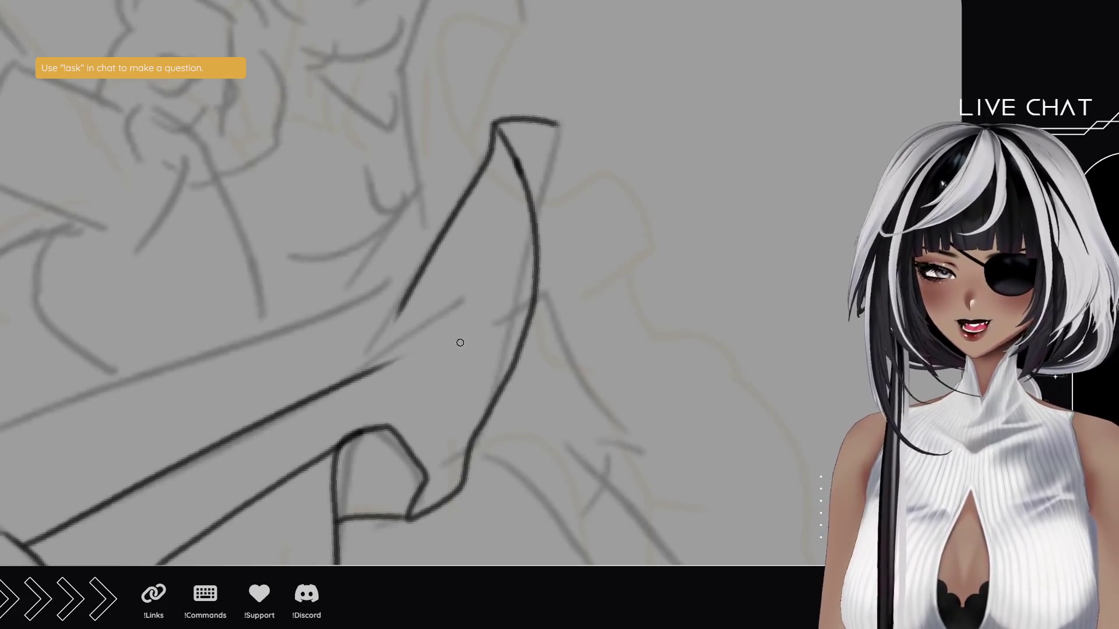
scroll(418, 366, down, 5)
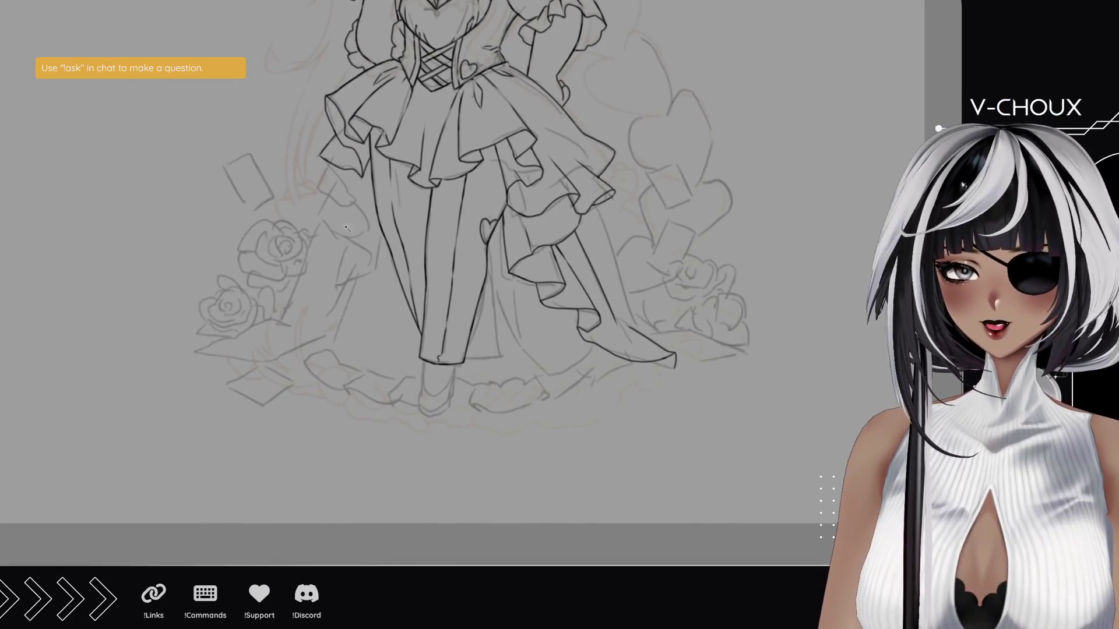
- Ink the next left ruffle's upper-left outline and the line rising from its corner
scroll(237, 233, up, 5)
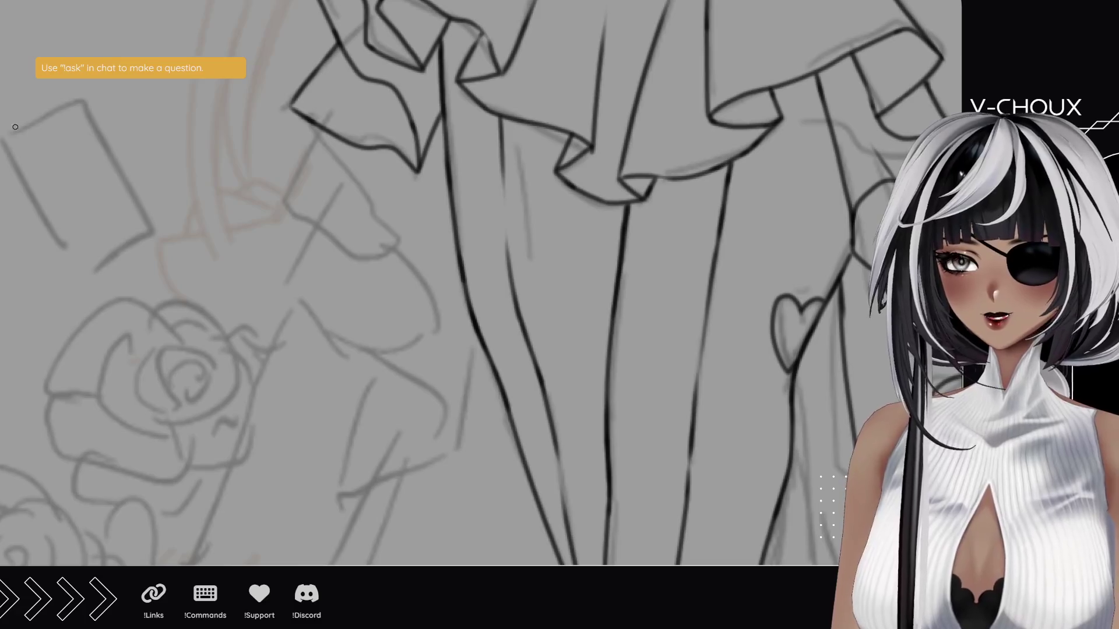
mouse_move(306, 119)
mouse_down()
mouse_move(381, 204)
mouse_move(352, 257)
mouse_move(291, 200)
mouse_move(316, 149)
mouse_up()
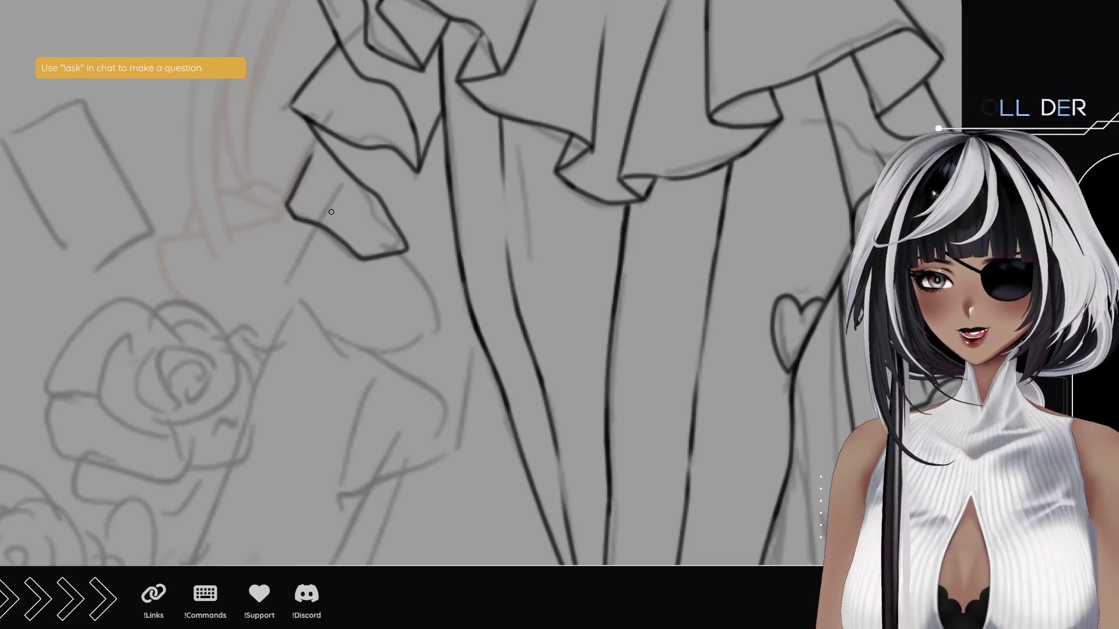
drag(321, 138, 310, 160)
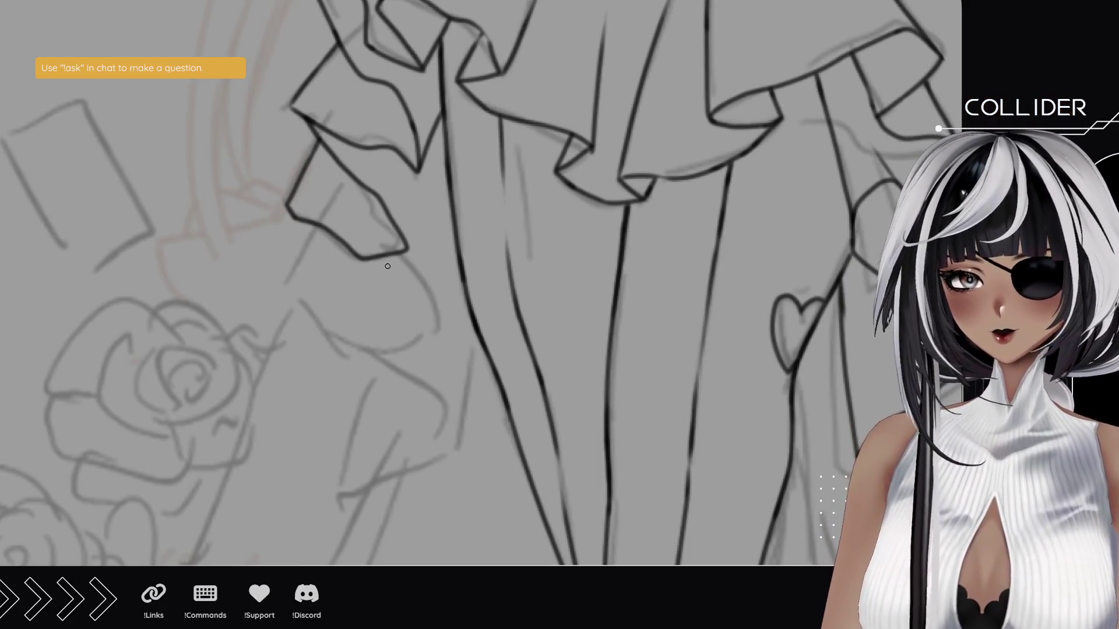
drag(407, 251, 420, 214)
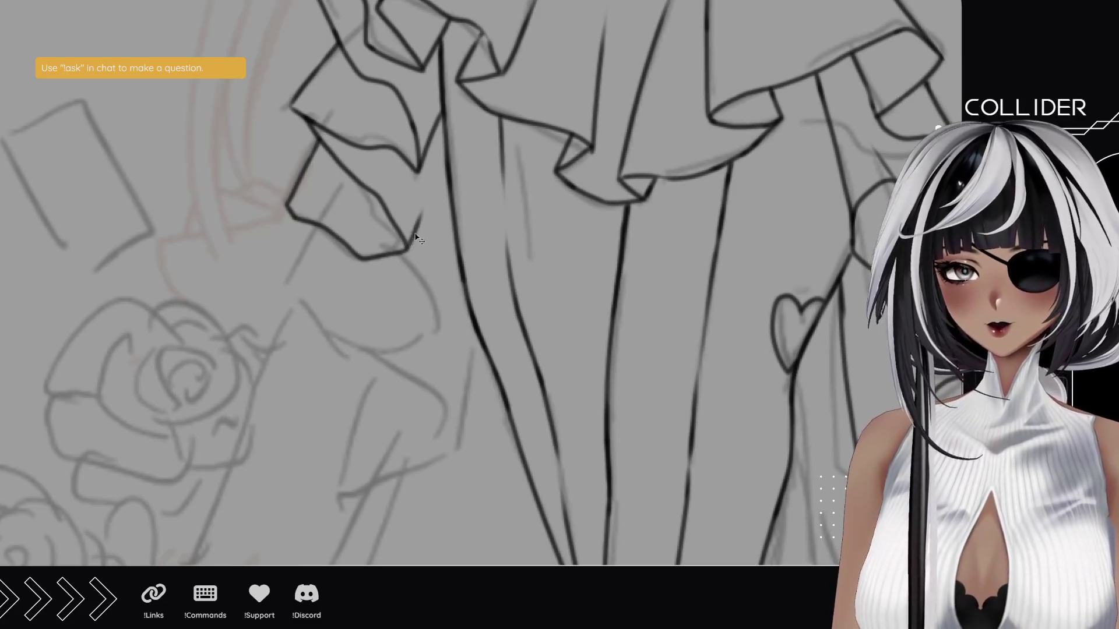
drag(406, 252, 446, 151)
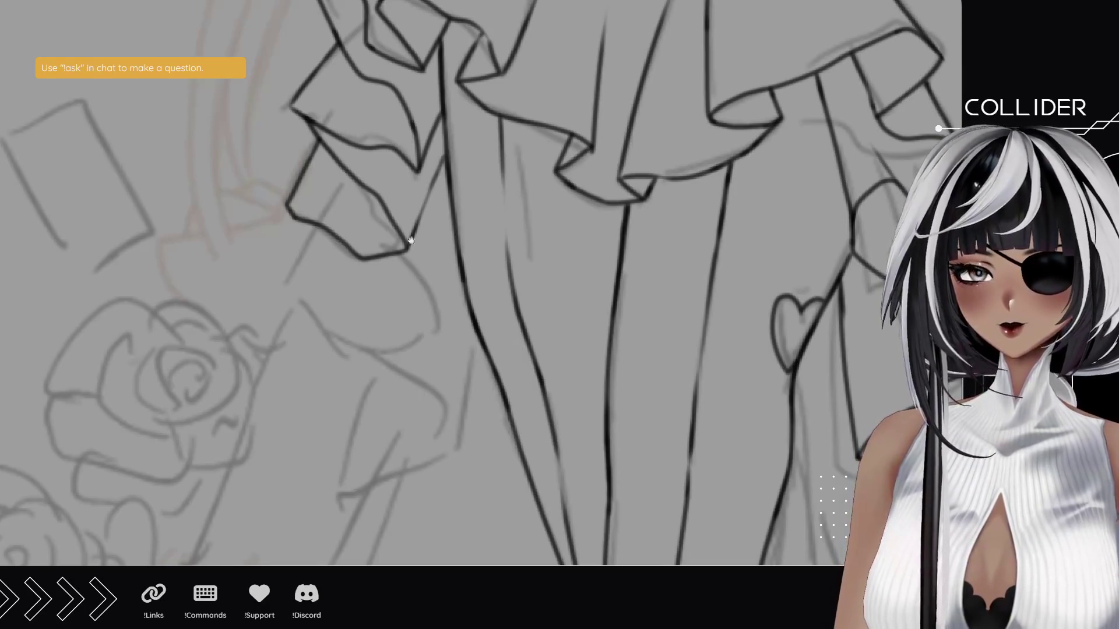
- Outline the lower left ruffle's edges, a tall fold line, and the frill's left contour
drag(411, 240, 401, 191)
mouse_move(369, 156)
mouse_down()
mouse_move(388, 166)
mouse_move(370, 261)
mouse_move(259, 201)
mouse_up()
mouse_move(372, 264)
mouse_down()
mouse_move(440, 341)
mouse_move(316, 402)
mouse_up()
drag(442, 343, 460, 238)
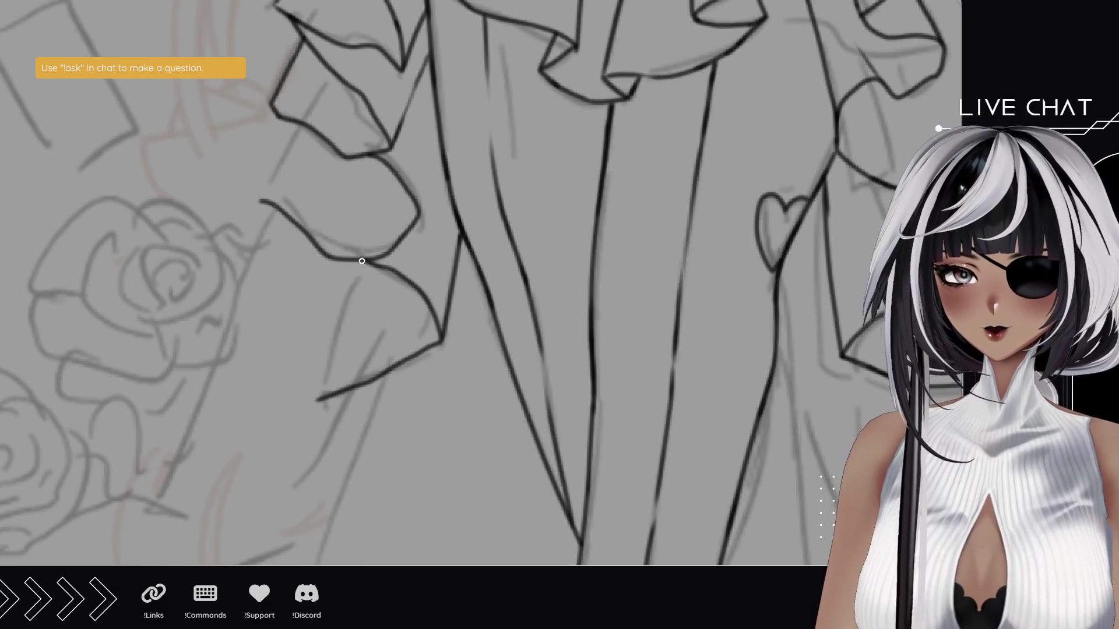
drag(354, 259, 370, 266)
drag(420, 216, 428, 162)
key(ctrl+z)
drag(418, 219, 435, 121)
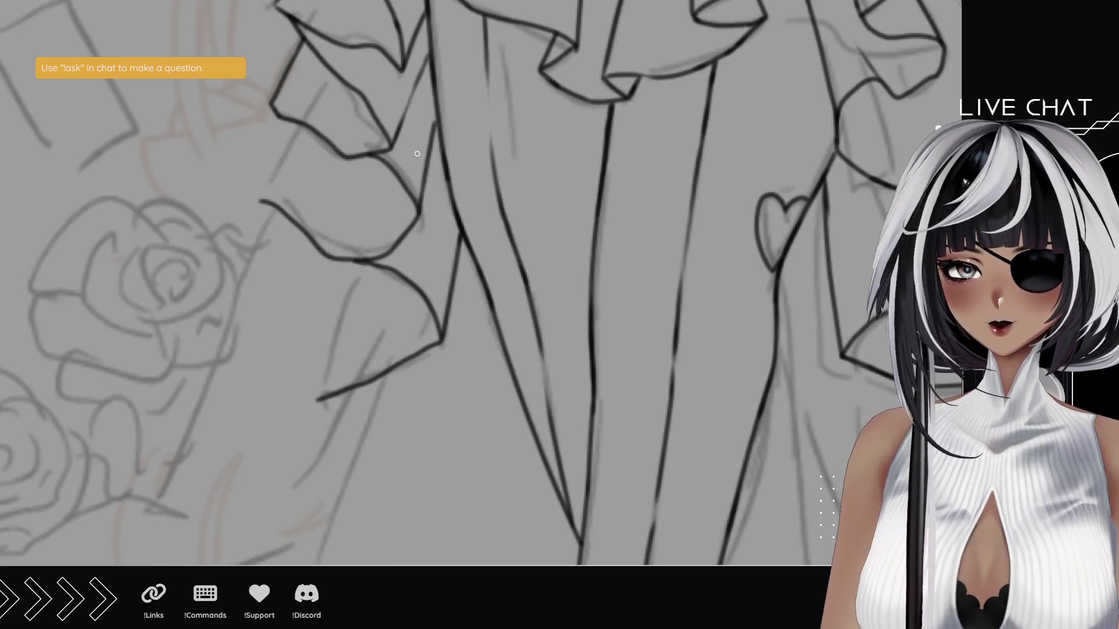
drag(281, 158, 301, 123)
key(ctrl+z)
drag(260, 203, 301, 124)
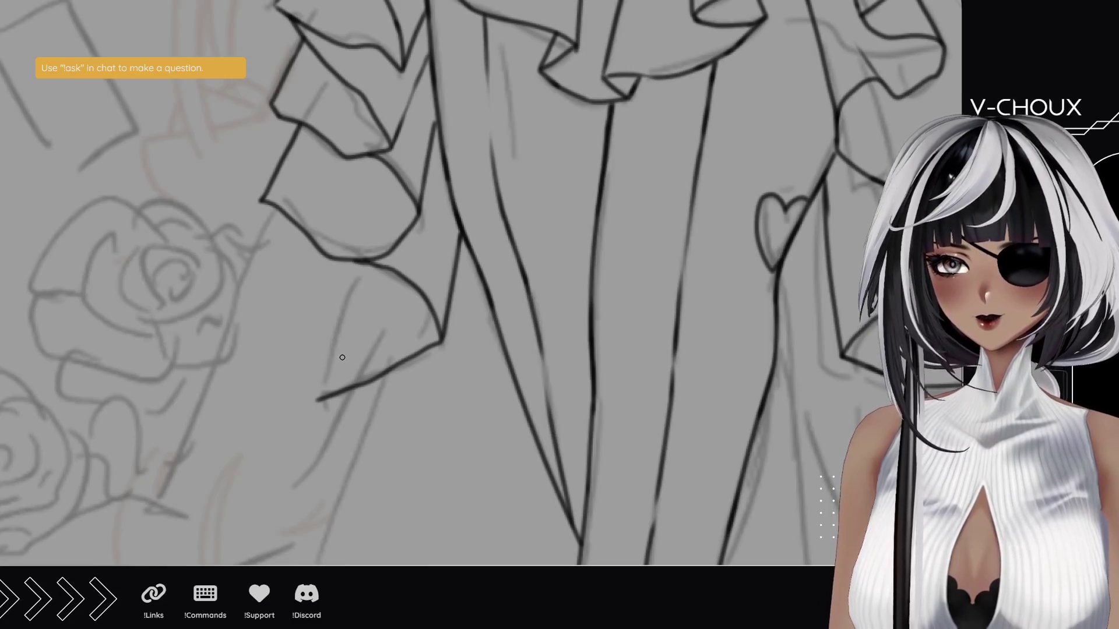
- Ink the lower skirt frill's edge rising from its corner, then move toward the hem and roses
mouse_move(292, 355)
mouse_down()
mouse_move(320, 252)
mouse_move(398, 349)
mouse_up()
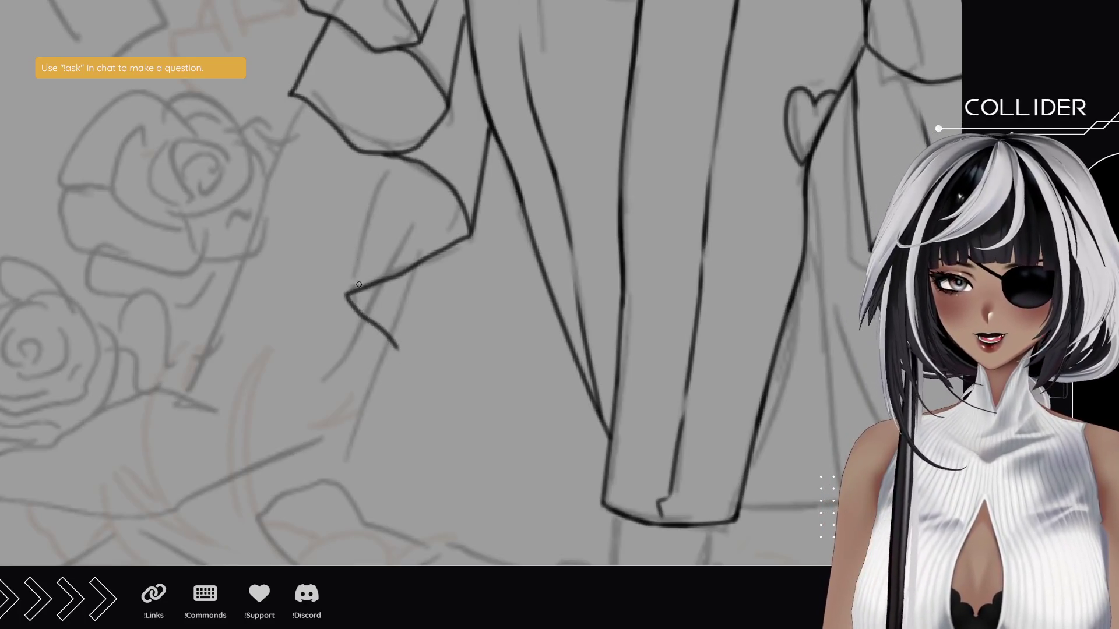
drag(350, 290, 397, 197)
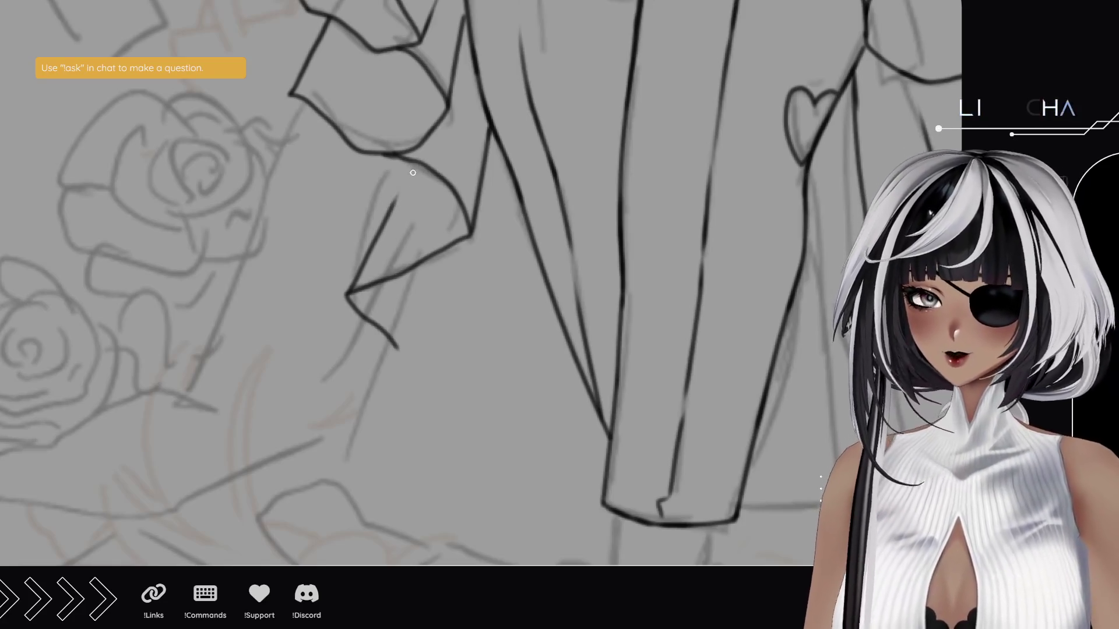
mouse_move(396, 199)
mouse_down()
mouse_move(412, 170)
mouse_move(390, 216)
mouse_up()
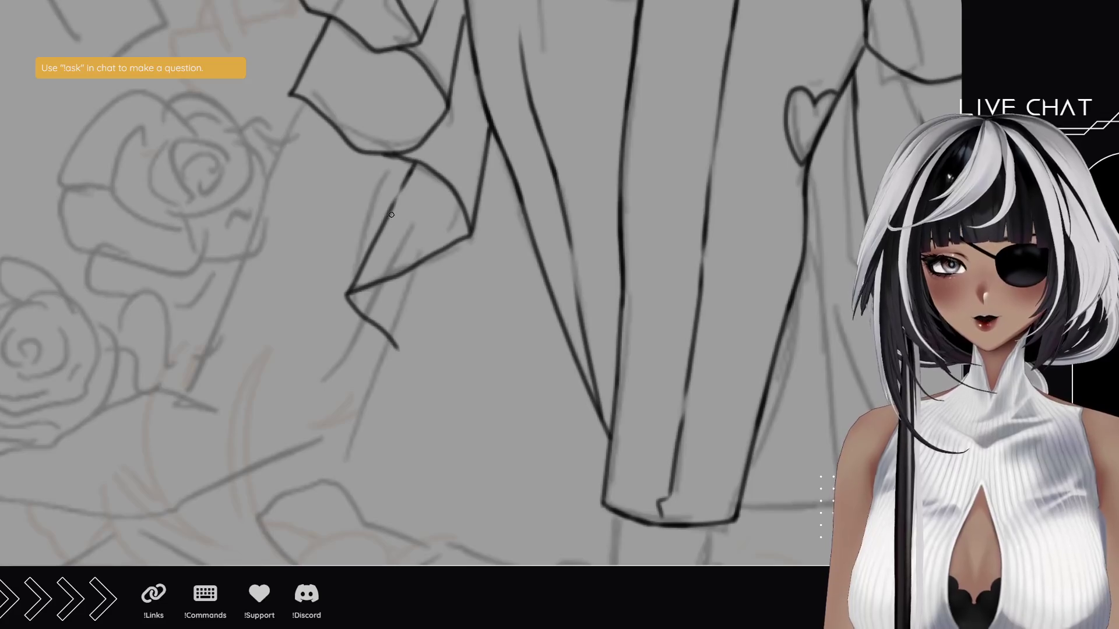
mouse_move(426, 325)
mouse_down()
mouse_move(444, 206)
mouse_move(462, 243)
mouse_move(609, 205)
mouse_move(444, 328)
mouse_move(276, 368)
mouse_move(141, 337)
mouse_up()
scroll(455, 261, up, 3)
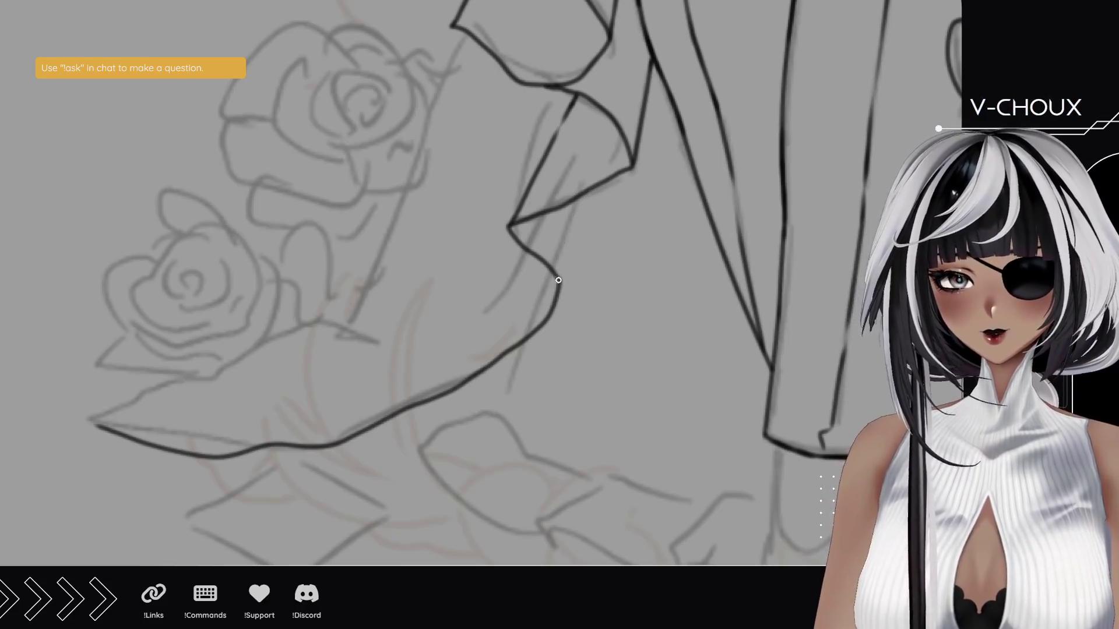
- Ink the drape's remaining edge, then draw the upper rose's curled centre
drag(560, 270, 584, 188)
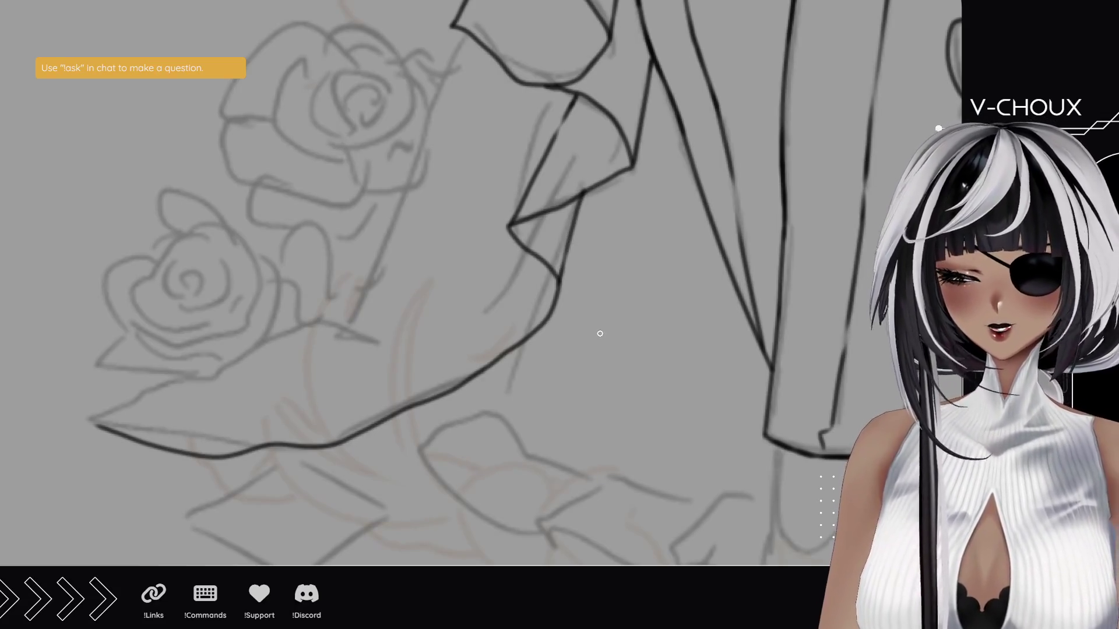
scroll(465, 242, up, 3)
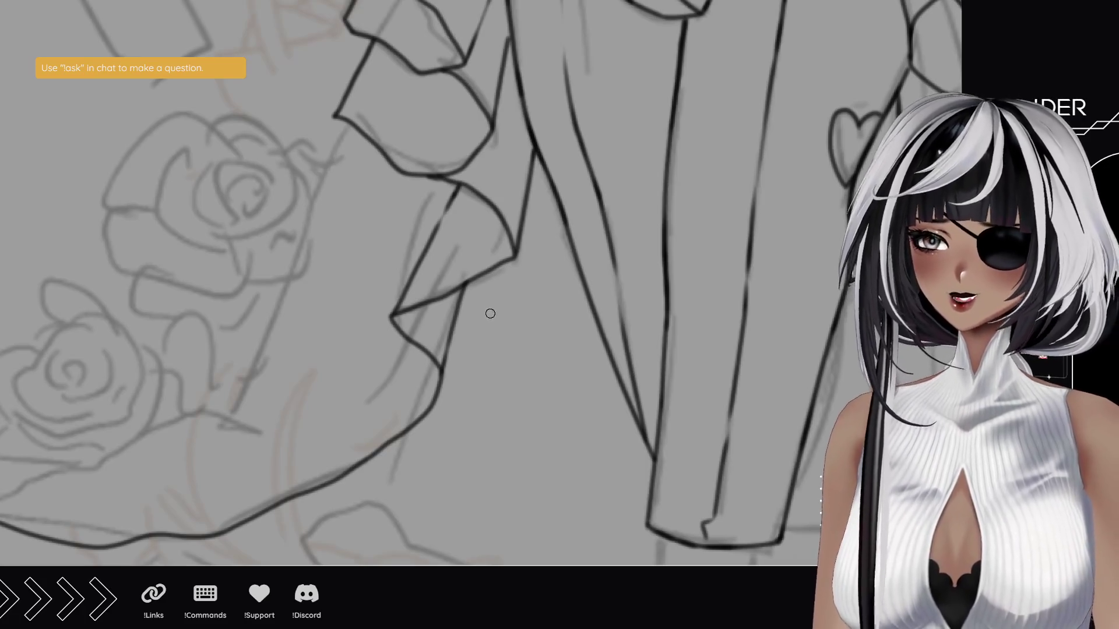
mouse_move(142, 241)
mouse_down()
mouse_move(480, 267)
mouse_move(251, 419)
mouse_up()
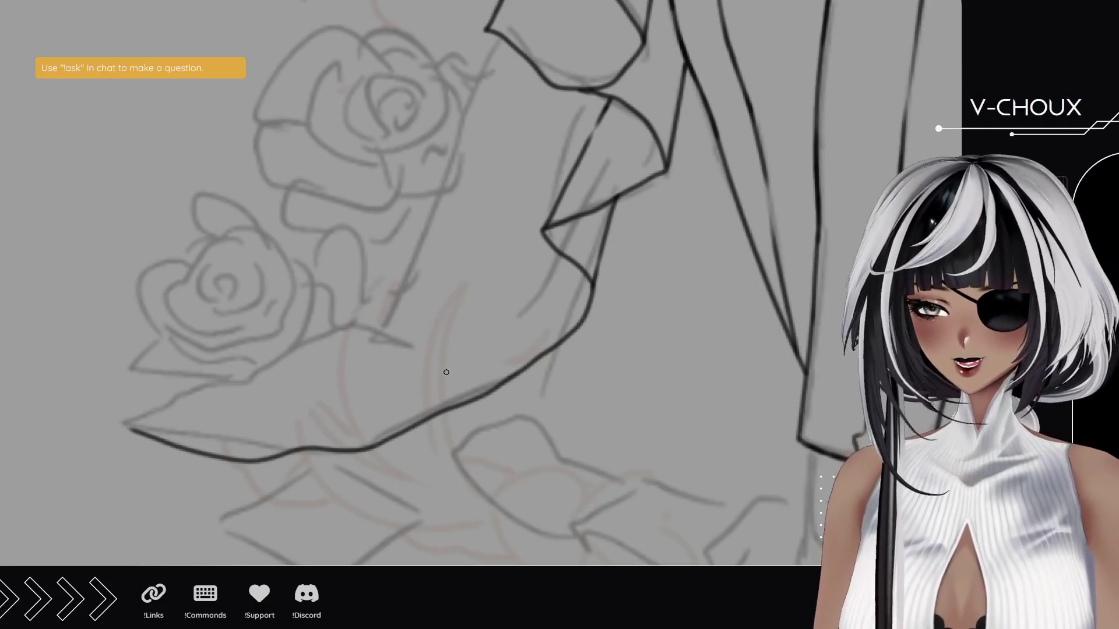
mouse_move(457, 202)
mouse_down()
mouse_move(395, 310)
mouse_move(395, 225)
mouse_move(344, 241)
mouse_move(327, 184)
mouse_move(361, 198)
mouse_move(351, 228)
mouse_move(337, 178)
mouse_move(303, 210)
mouse_move(329, 237)
mouse_move(358, 236)
mouse_up()
mouse_move(334, 175)
mouse_down()
mouse_move(367, 172)
mouse_move(386, 218)
mouse_move(361, 235)
mouse_up()
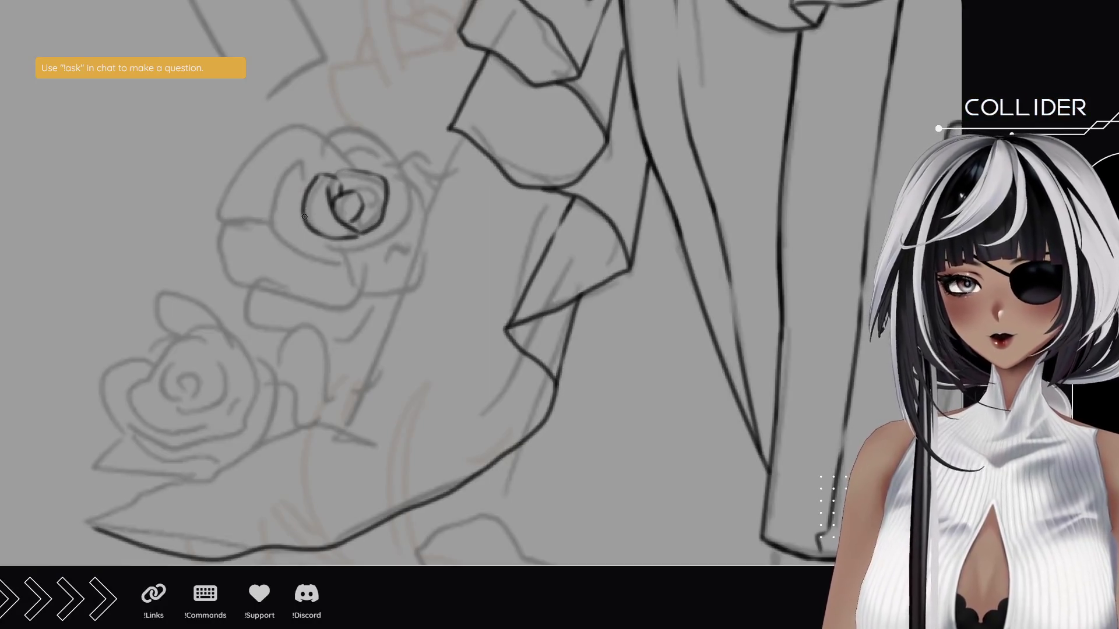
- Ink the upper rose's outer, right, and lower-right petals and its lower edge
mouse_move(304, 199)
mouse_down()
mouse_move(301, 165)
mouse_move(270, 201)
mouse_move(318, 263)
mouse_move(362, 263)
mouse_move(345, 243)
mouse_move(301, 231)
mouse_move(289, 202)
mouse_move(350, 142)
mouse_move(381, 175)
mouse_move(379, 147)
mouse_move(418, 217)
mouse_move(411, 235)
mouse_up()
key(ctrl+z)
mouse_move(366, 144)
mouse_down()
mouse_move(425, 209)
mouse_move(394, 247)
mouse_move(350, 248)
mouse_move(401, 198)
mouse_move(399, 178)
mouse_up()
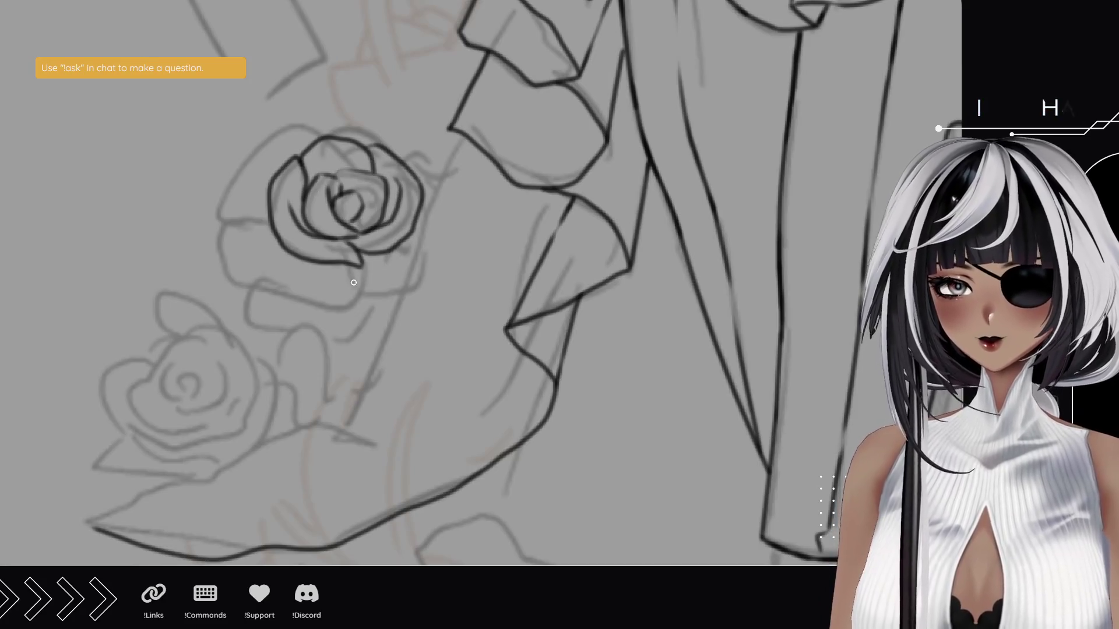
mouse_move(342, 263)
mouse_down()
mouse_move(344, 303)
mouse_move(232, 282)
mouse_move(228, 252)
mouse_move(257, 197)
mouse_move(271, 198)
mouse_move(221, 204)
mouse_move(254, 140)
mouse_move(294, 122)
mouse_move(338, 138)
mouse_move(375, 116)
mouse_move(422, 143)
mouse_move(422, 183)
mouse_up()
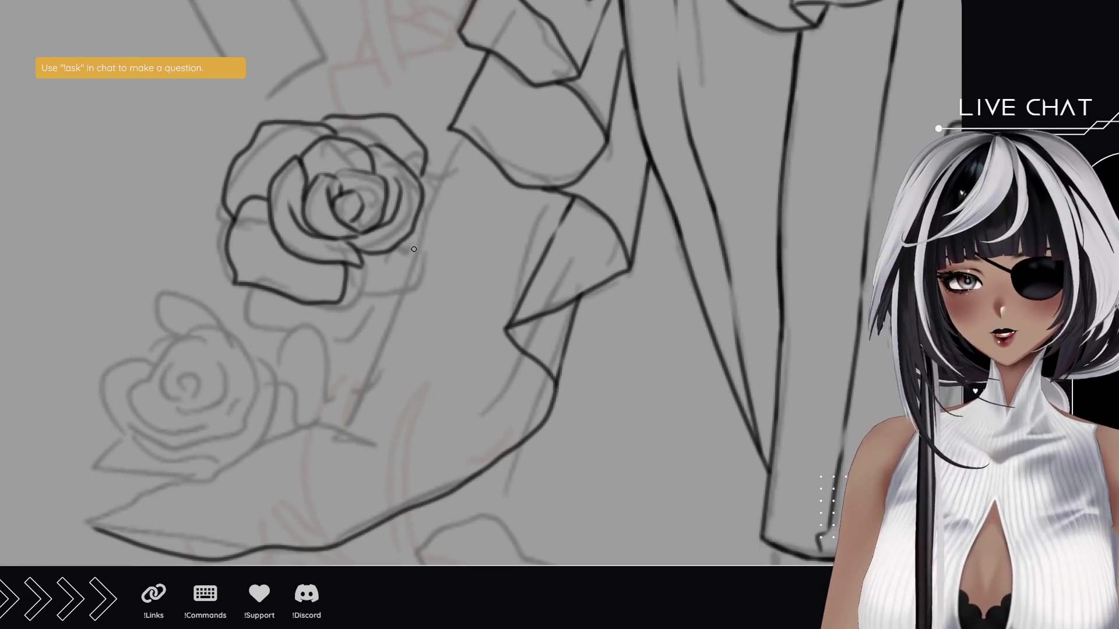
drag(367, 255, 421, 239)
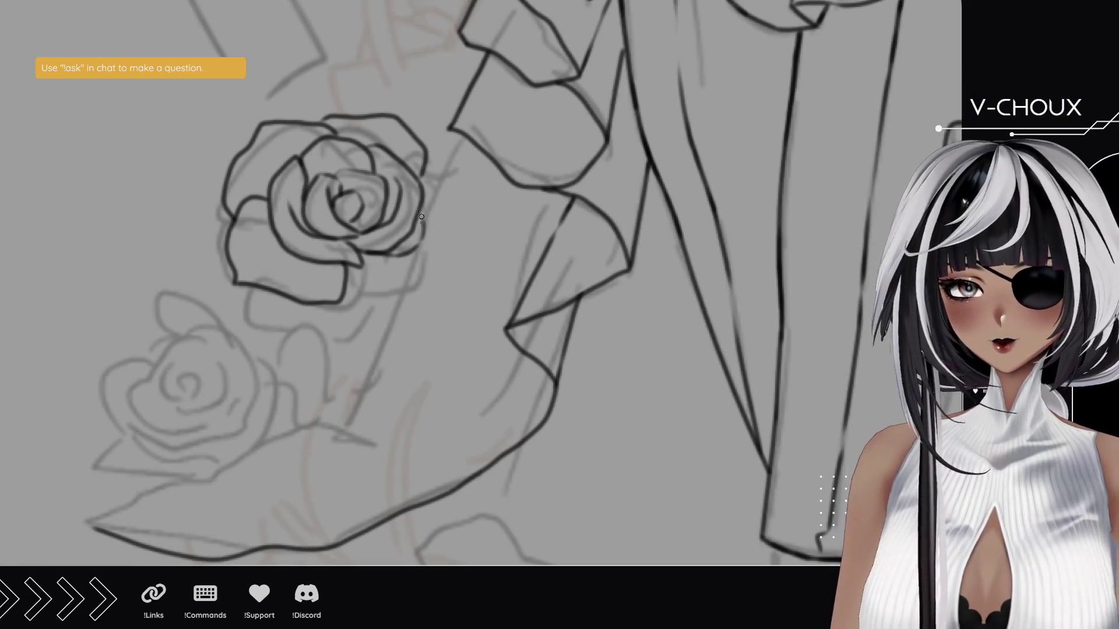
mouse_move(346, 289)
mouse_down()
mouse_move(417, 289)
mouse_move(437, 247)
mouse_move(427, 205)
mouse_move(458, 131)
mouse_up()
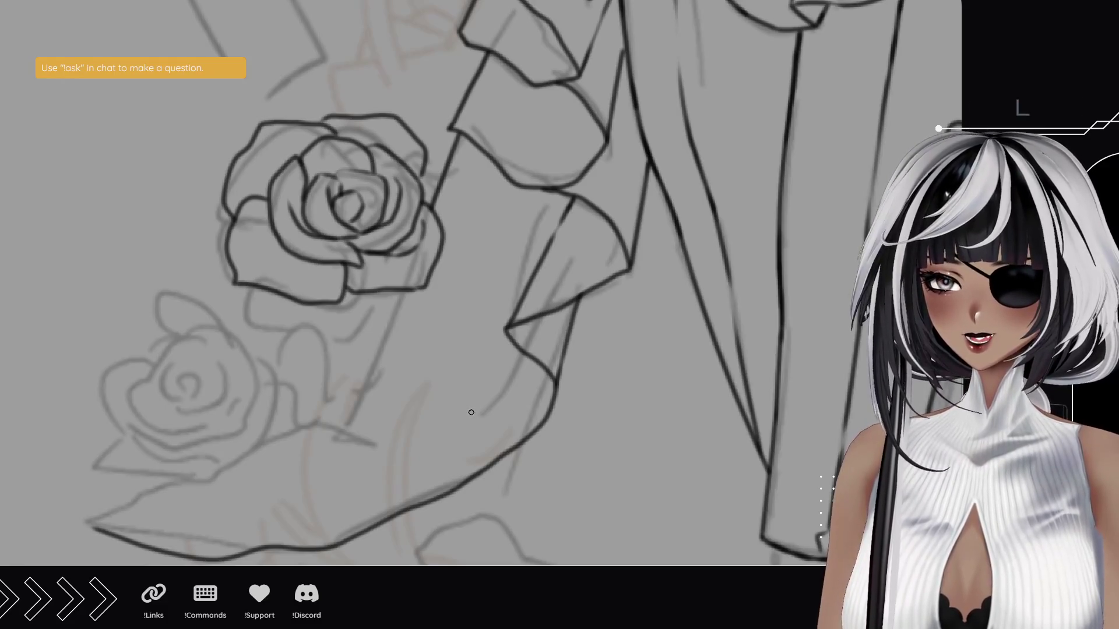
- Ink the bottom petal under the upper rose and its top edge
mouse_move(428, 392)
mouse_down()
mouse_move(474, 314)
mouse_move(484, 342)
mouse_move(478, 322)
mouse_up()
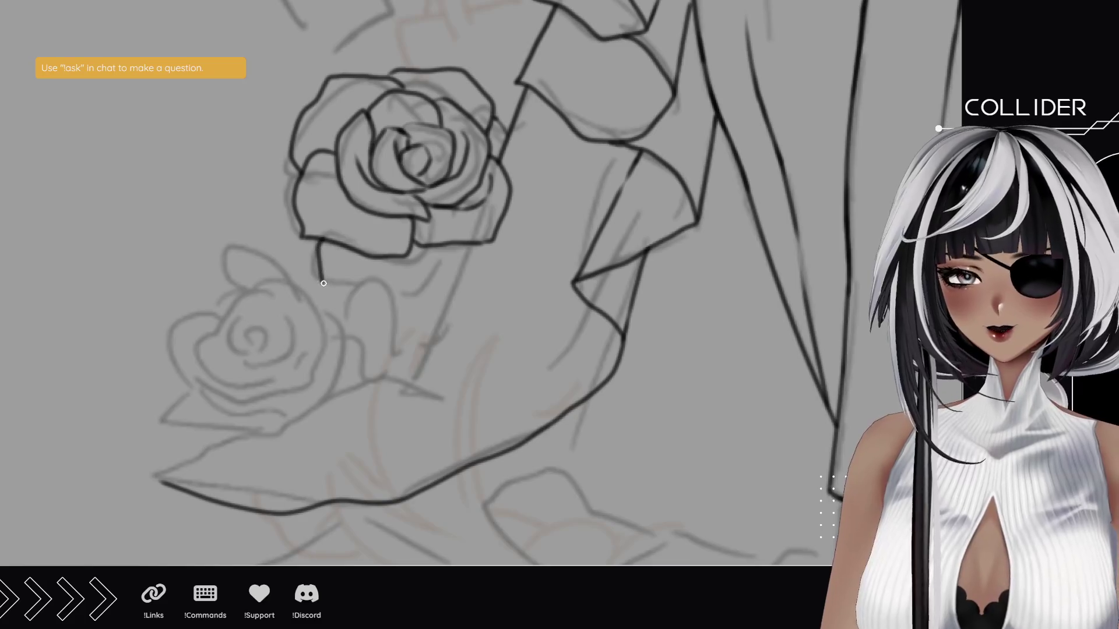
mouse_move(317, 246)
mouse_down()
mouse_move(321, 278)
mouse_move(376, 293)
mouse_move(432, 284)
mouse_move(469, 248)
mouse_up()
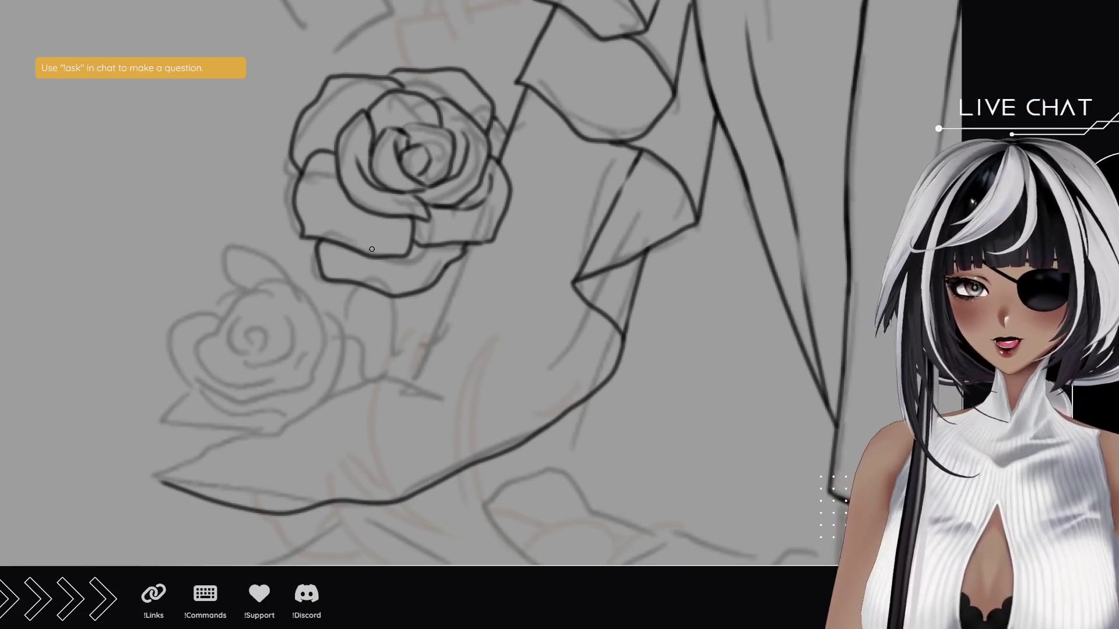
drag(345, 246, 416, 267)
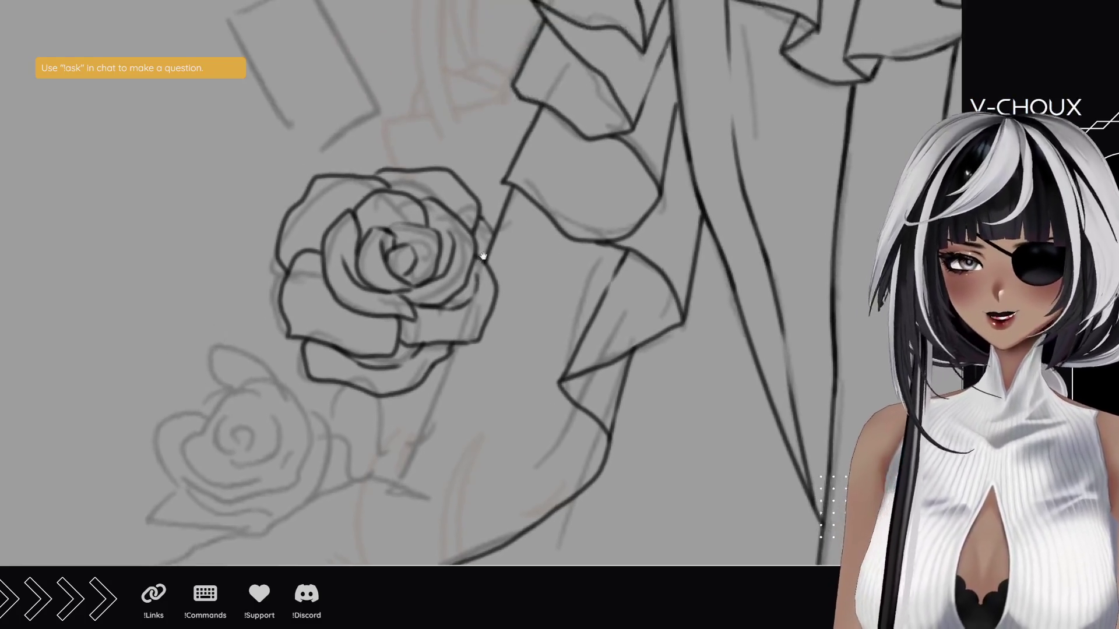
mouse_move(495, 230)
mouse_down()
mouse_move(513, 175)
mouse_move(490, 223)
mouse_up()
scroll(470, 232, down, 3)
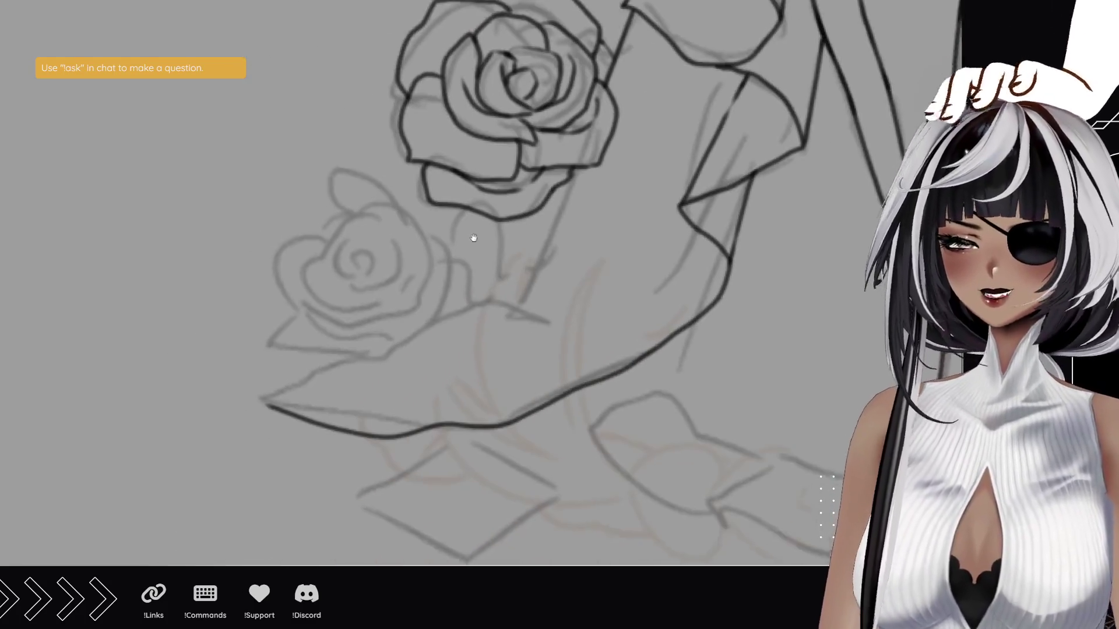
- Ink the small rose's centre and the spiral curling around it
mouse_move(367, 263)
mouse_down()
mouse_move(386, 257)
mouse_move(363, 251)
mouse_move(367, 236)
mouse_move(362, 256)
mouse_move(382, 271)
mouse_move(338, 261)
mouse_move(352, 226)
mouse_move(389, 217)
mouse_move(399, 255)
mouse_move(385, 256)
mouse_up()
mouse_move(352, 271)
mouse_down()
mouse_move(401, 281)
mouse_move(414, 241)
mouse_move(392, 208)
mouse_move(332, 211)
mouse_move(322, 226)
mouse_move(336, 249)
mouse_up()
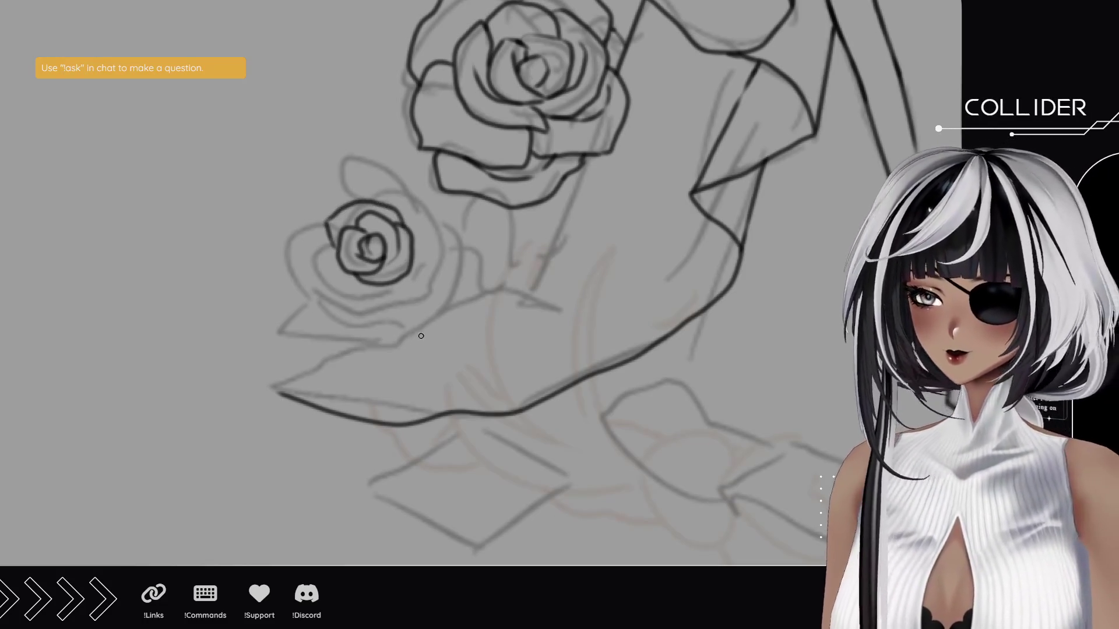
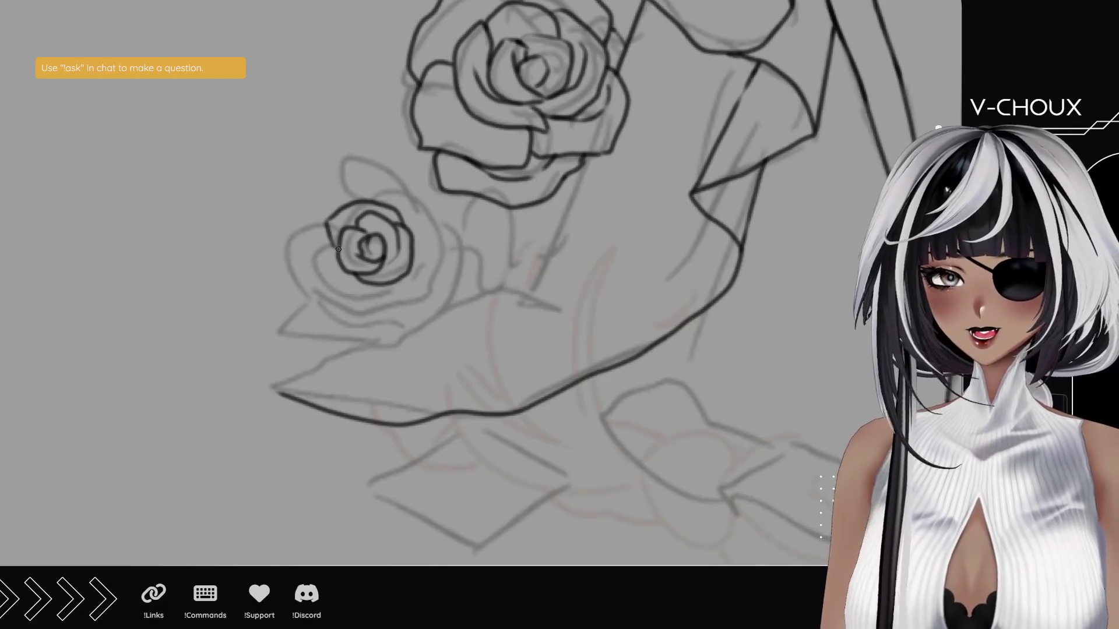
- Ink the small rose's left, top and right outline strokes, redoing rough ones
mouse_move(329, 237)
mouse_down()
mouse_move(307, 273)
mouse_move(344, 299)
mouse_move(382, 294)
mouse_move(382, 284)
mouse_move(341, 279)
mouse_move(336, 247)
mouse_up()
key(ctrl+z)
mouse_move(356, 204)
mouse_down()
mouse_move(367, 185)
mouse_move(432, 216)
mouse_move(436, 289)
mouse_move(365, 303)
mouse_up()
mouse_move(405, 273)
mouse_down()
mouse_move(424, 250)
mouse_move(408, 276)
mouse_move(320, 314)
mouse_move(294, 259)
mouse_move(320, 211)
mouse_move(345, 204)
mouse_move(311, 196)
mouse_move(358, 162)
mouse_move(410, 190)
mouse_up()
key(ctrl+z)
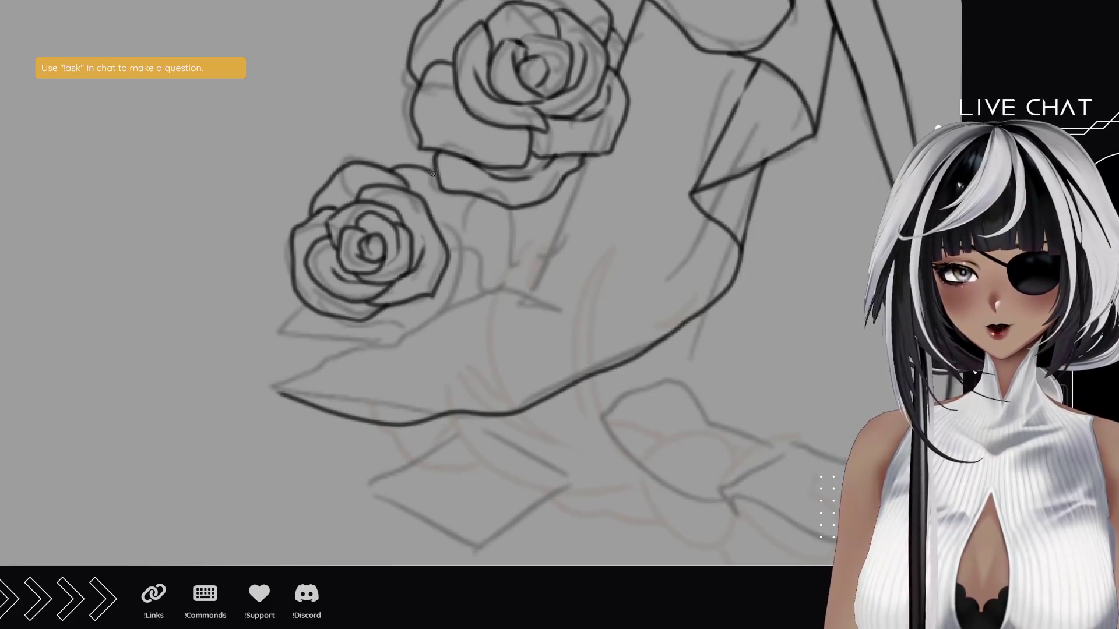
- Ink the small rose's lower and outer petal edges, joining it to the big rose
mouse_move(385, 165)
mouse_down()
mouse_move(437, 172)
mouse_move(465, 226)
mouse_move(438, 291)
mouse_up()
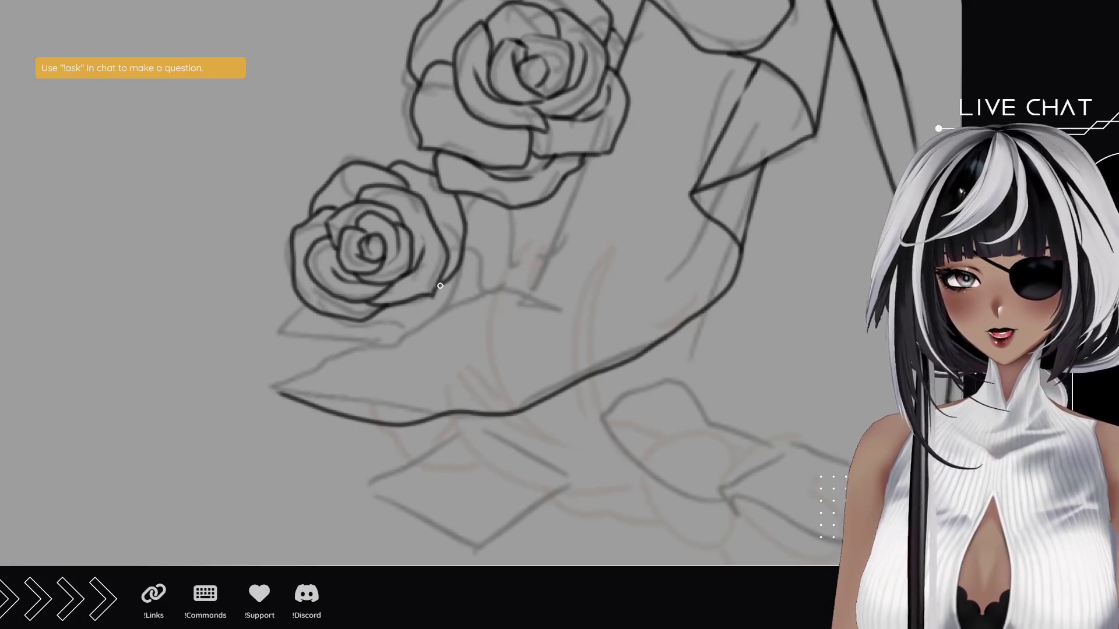
mouse_move(416, 298)
mouse_down()
mouse_move(410, 331)
mouse_move(325, 341)
mouse_move(259, 317)
mouse_move(291, 276)
mouse_up()
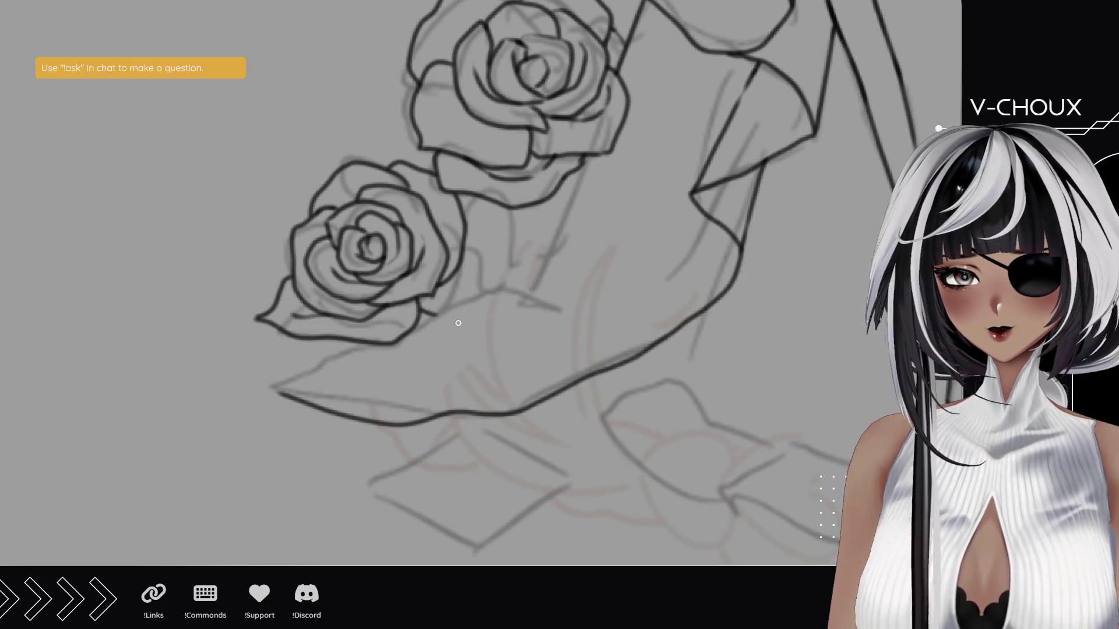
mouse_move(428, 314)
mouse_down()
mouse_move(486, 271)
mouse_move(483, 221)
mouse_move(460, 197)
mouse_up()
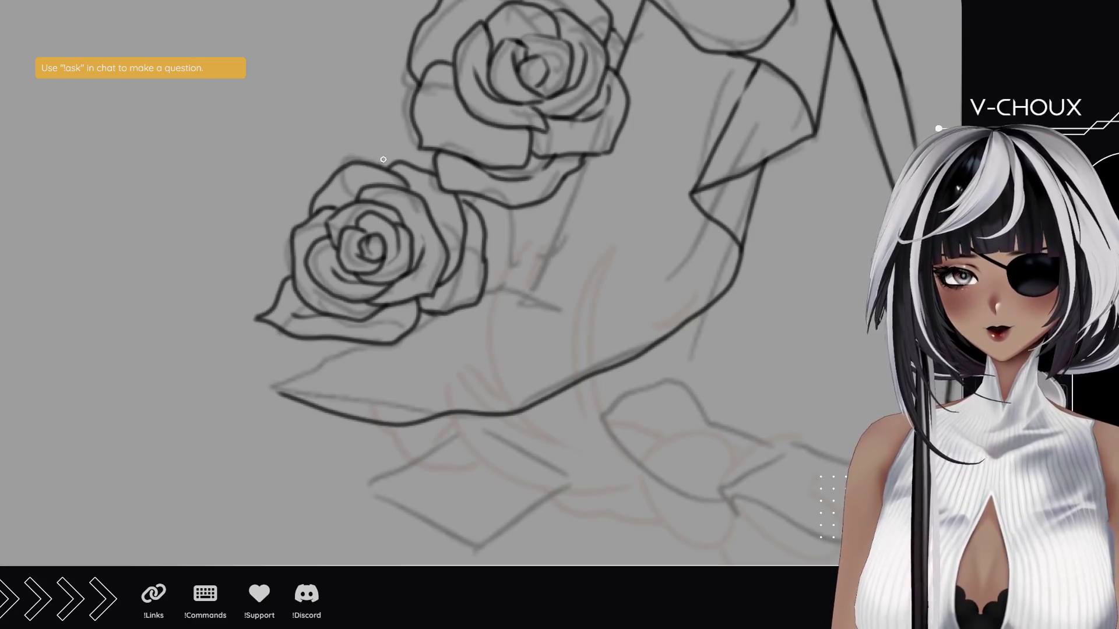
mouse_move(282, 247)
mouse_down()
mouse_move(306, 151)
mouse_move(422, 140)
mouse_up()
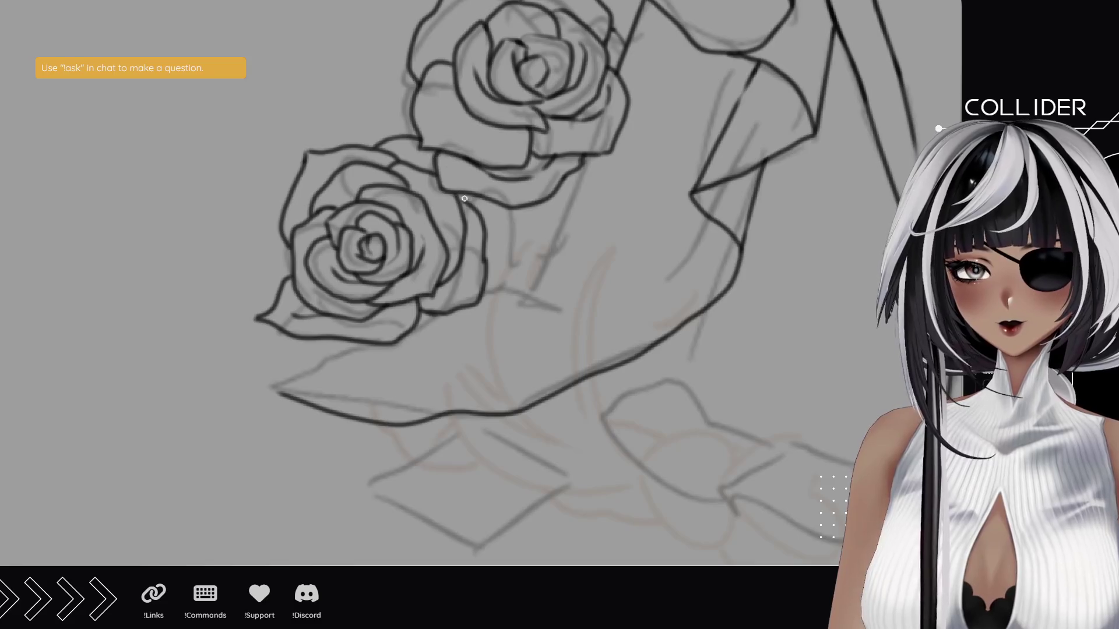
drag(486, 200, 484, 223)
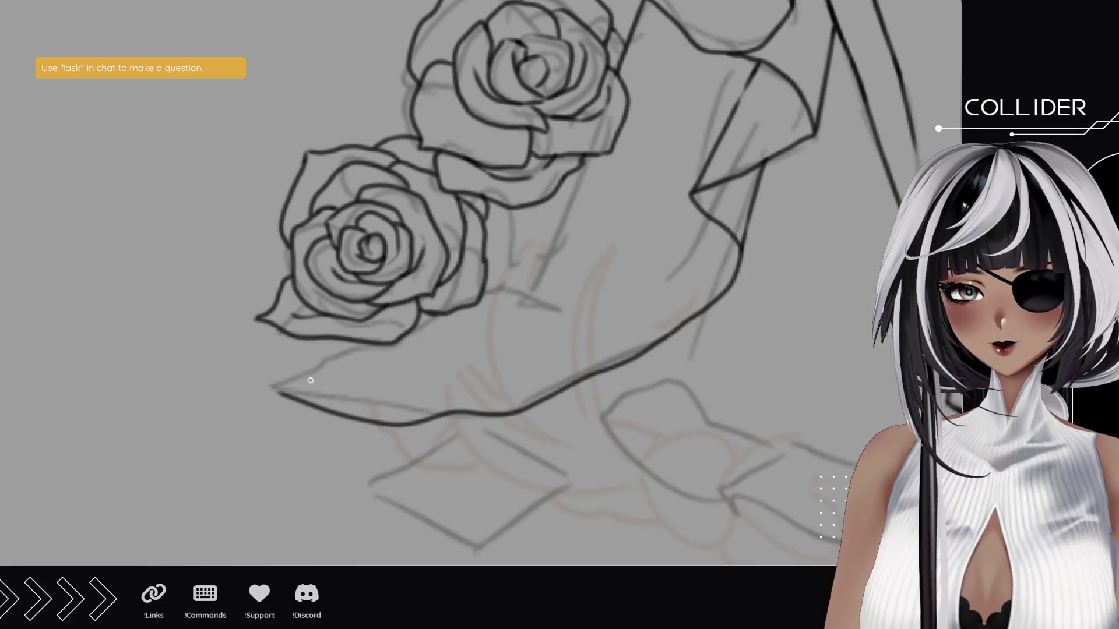
- Extend the bouquet wrap's left tip and draw a line out from the rose's lower right
mouse_move(282, 395)
mouse_down()
mouse_move(261, 372)
mouse_move(260, 383)
mouse_move(288, 379)
mouse_move(374, 341)
mouse_up()
key(ctrl+z)
drag(483, 291, 578, 308)
key(ctrl+z)
mouse_move(481, 289)
mouse_down()
mouse_move(502, 283)
mouse_move(585, 304)
mouse_up()
- Ink a leaf beside the roses at their lower right
drag(517, 284, 577, 170)
drag(564, 219, 581, 167)
mouse_move(546, 259)
mouse_down()
mouse_move(508, 308)
mouse_move(495, 355)
mouse_move(509, 242)
mouse_up()
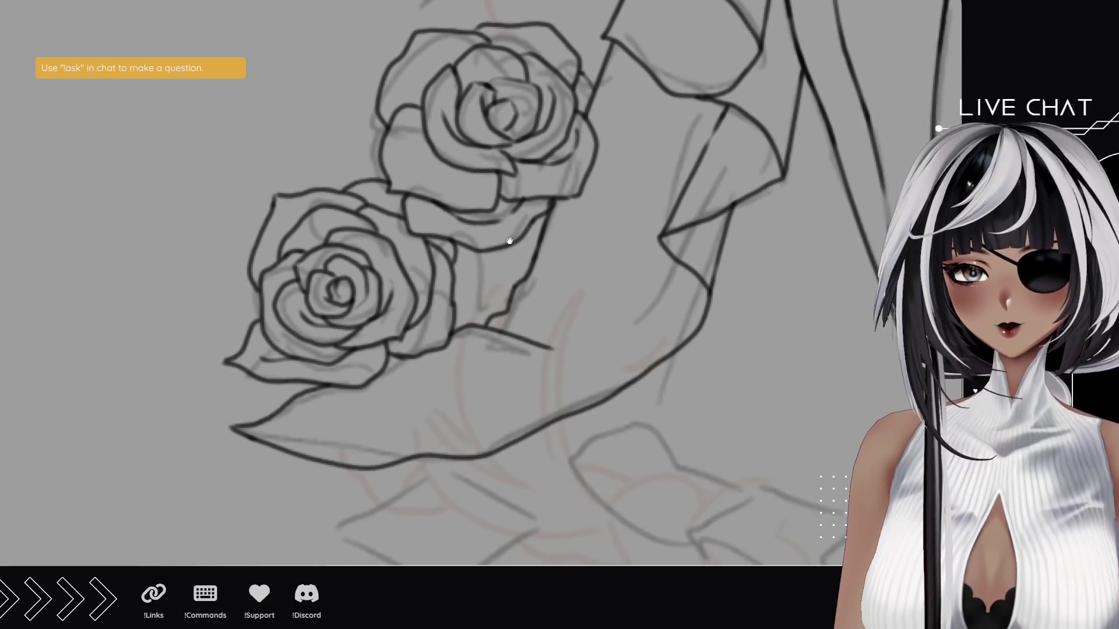
drag(513, 307, 624, 241)
key(ctrl+z)
mouse_move(513, 311)
mouse_down()
mouse_move(586, 272)
mouse_move(537, 281)
mouse_up()
mouse_move(630, 122)
mouse_down()
mouse_move(560, 342)
mouse_move(572, 394)
mouse_up()
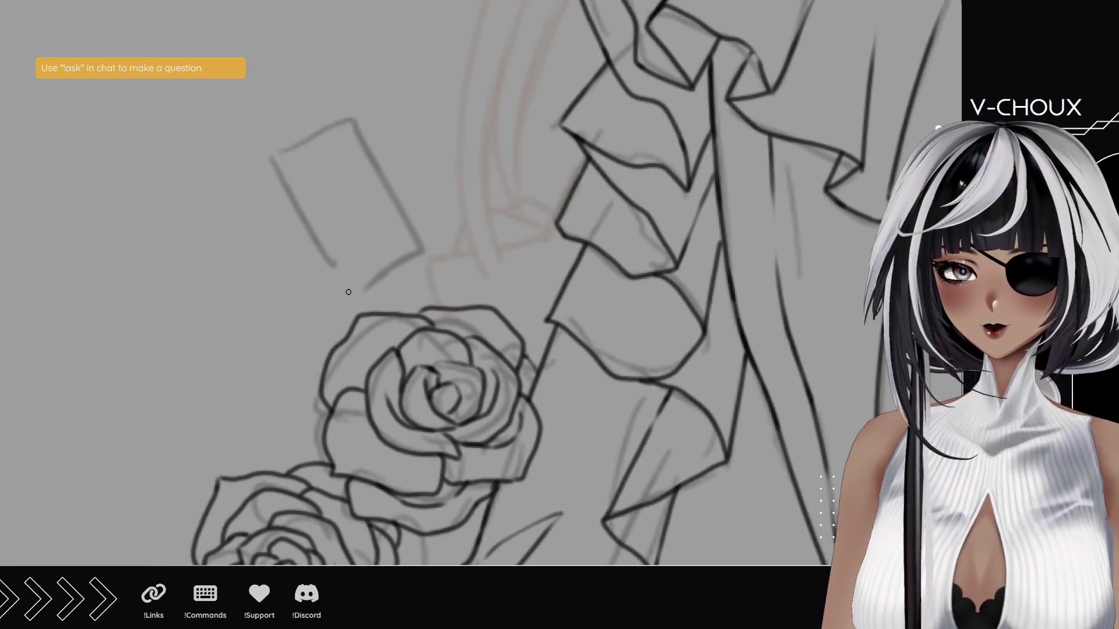
- Ink the card's bottom, left, right and top edges over the rectangle sketch
drag(337, 295, 419, 245)
key(ctrl+z)
drag(330, 297, 415, 253)
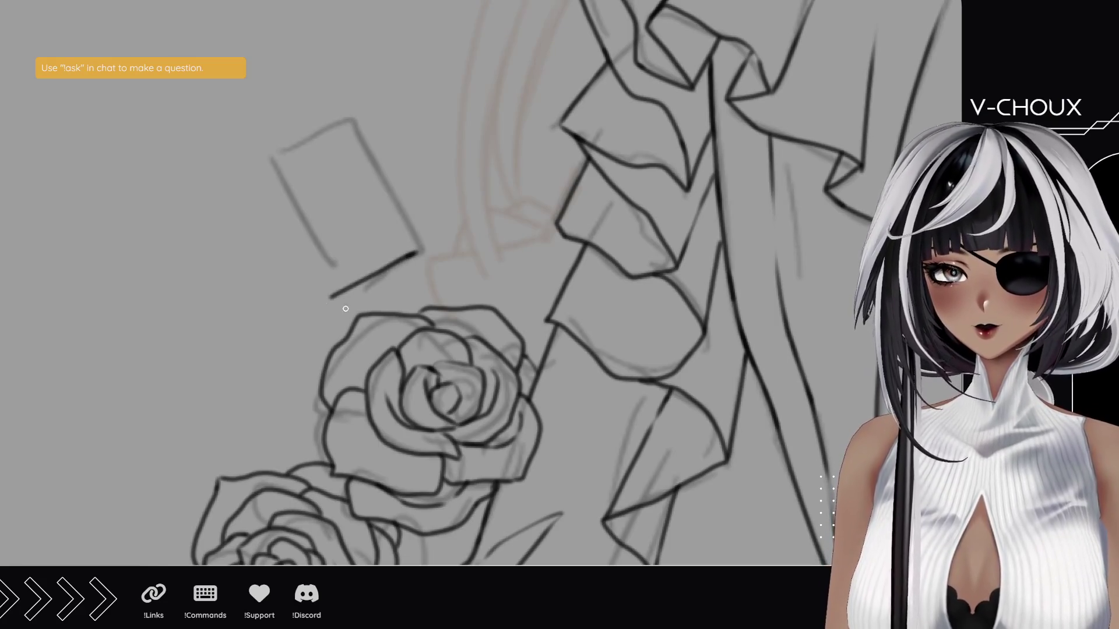
drag(330, 295, 284, 207)
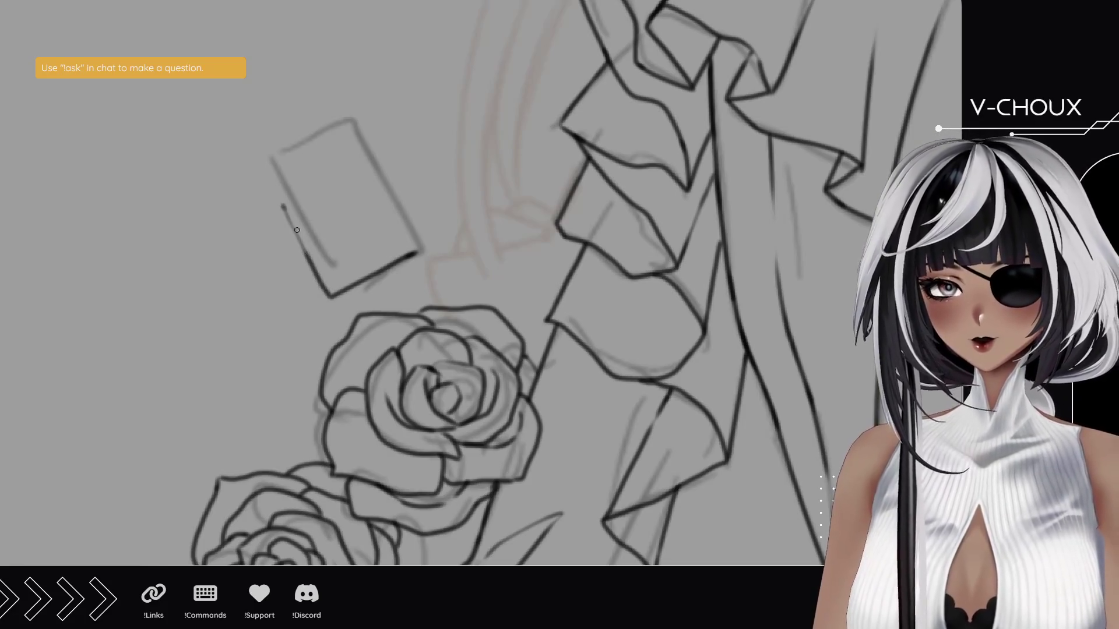
drag(304, 255, 264, 162)
drag(420, 248, 358, 127)
key(ctrl+z)
drag(265, 162, 354, 121)
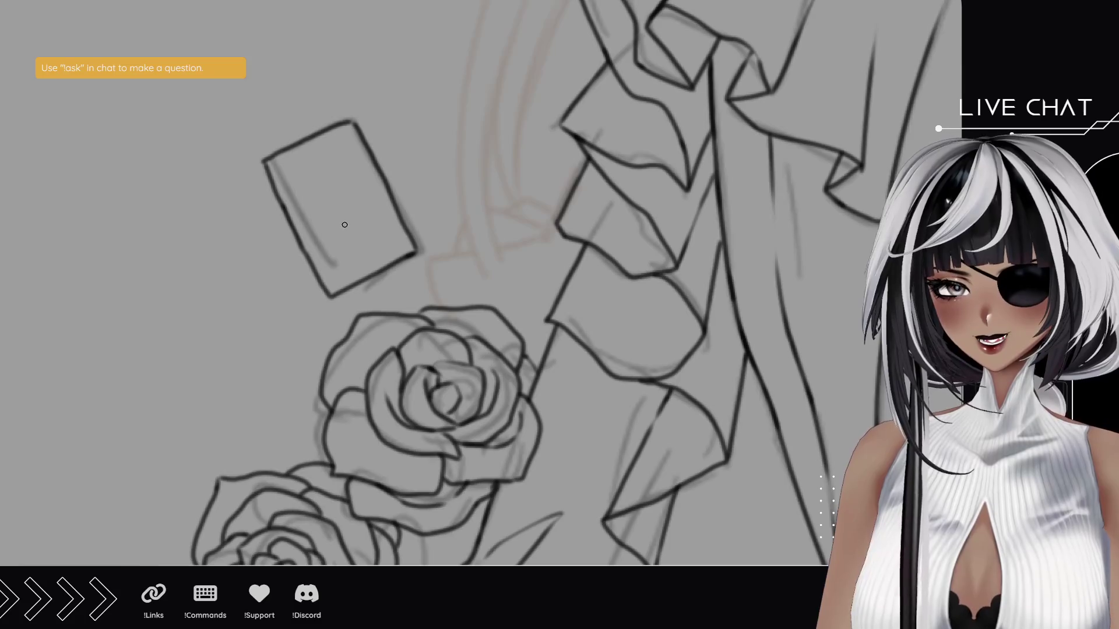
- Draw a heart in the card's centre, then pan down to the trouser legs and boot
mouse_move(348, 225)
mouse_down()
mouse_move(321, 216)
mouse_move(314, 194)
mouse_move(361, 183)
mouse_move(352, 226)
mouse_up()
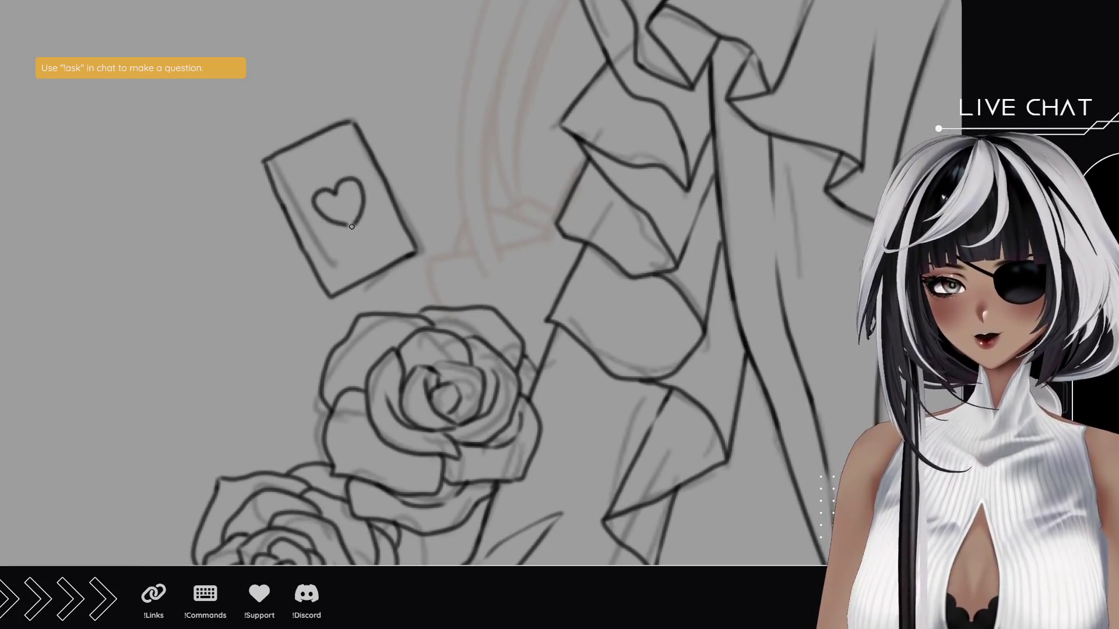
mouse_move(472, 277)
mouse_down()
mouse_move(497, 274)
mouse_move(467, 208)
mouse_move(519, 123)
mouse_move(464, 260)
mouse_move(475, 246)
mouse_up()
drag(484, 431, 509, 244)
mouse_move(582, 337)
mouse_down()
mouse_move(532, 299)
mouse_move(500, 248)
mouse_move(295, 274)
mouse_up()
mouse_move(529, 352)
mouse_down()
mouse_move(467, 352)
mouse_move(442, 315)
mouse_up()
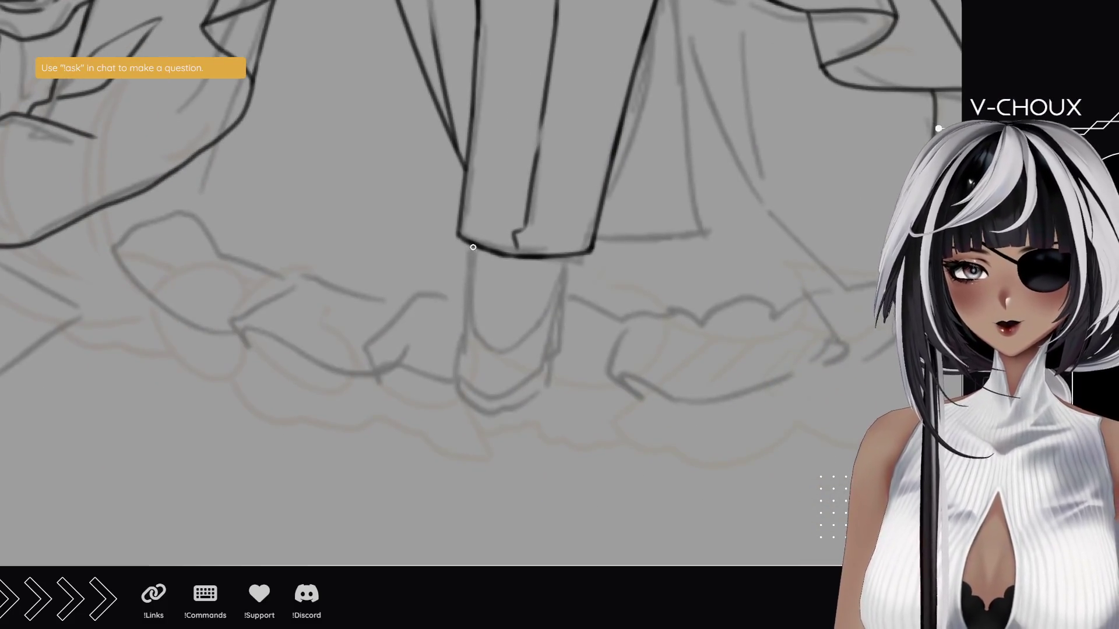
- Ink the boot's left outline, toe, inner line, right side and sole
mouse_move(473, 248)
mouse_down()
mouse_move(464, 371)
mouse_move(498, 410)
mouse_up()
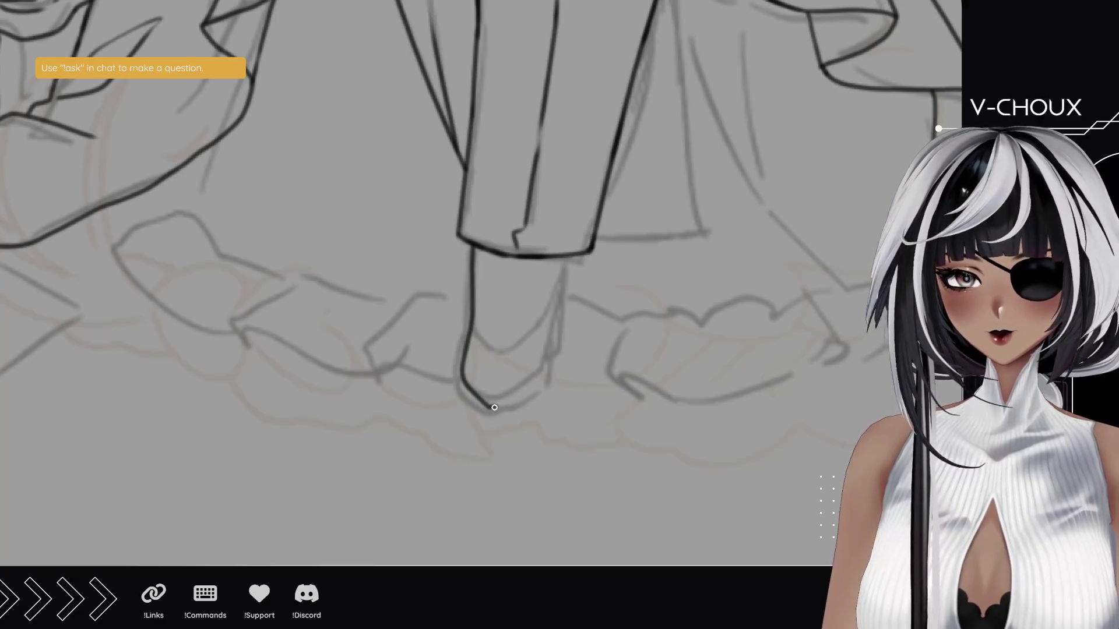
mouse_move(497, 407)
mouse_down()
mouse_move(551, 372)
mouse_move(563, 259)
mouse_up()
drag(492, 350, 474, 316)
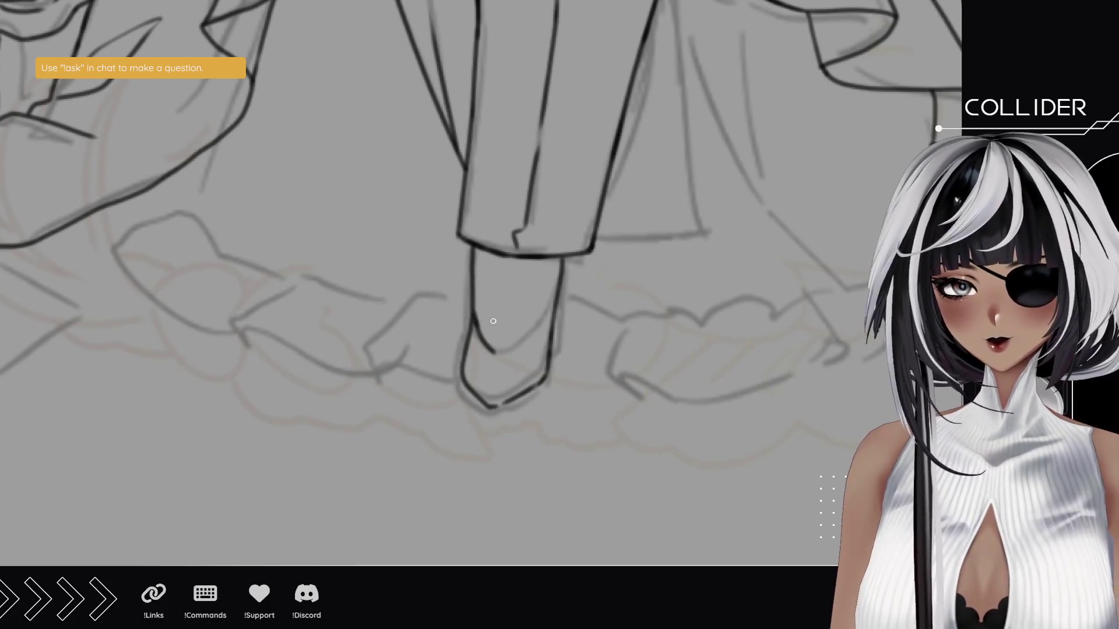
drag(497, 355, 506, 350)
mouse_move(498, 353)
mouse_down()
mouse_move(537, 331)
mouse_move(554, 300)
mouse_up()
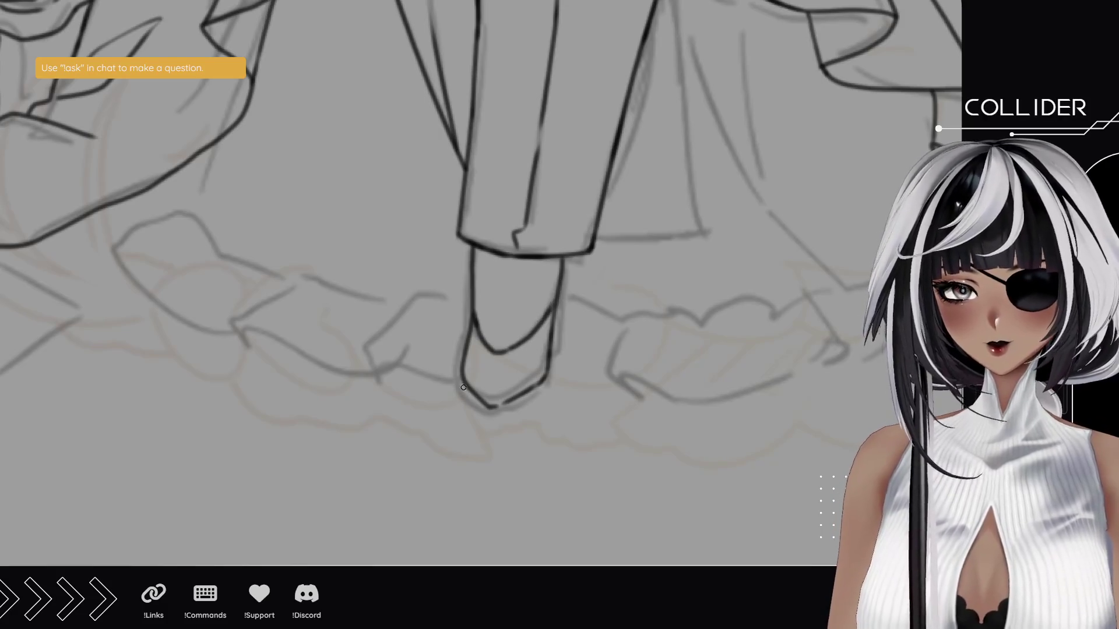
mouse_move(463, 382)
mouse_down()
mouse_move(485, 416)
mouse_move(553, 385)
mouse_move(563, 257)
mouse_up()
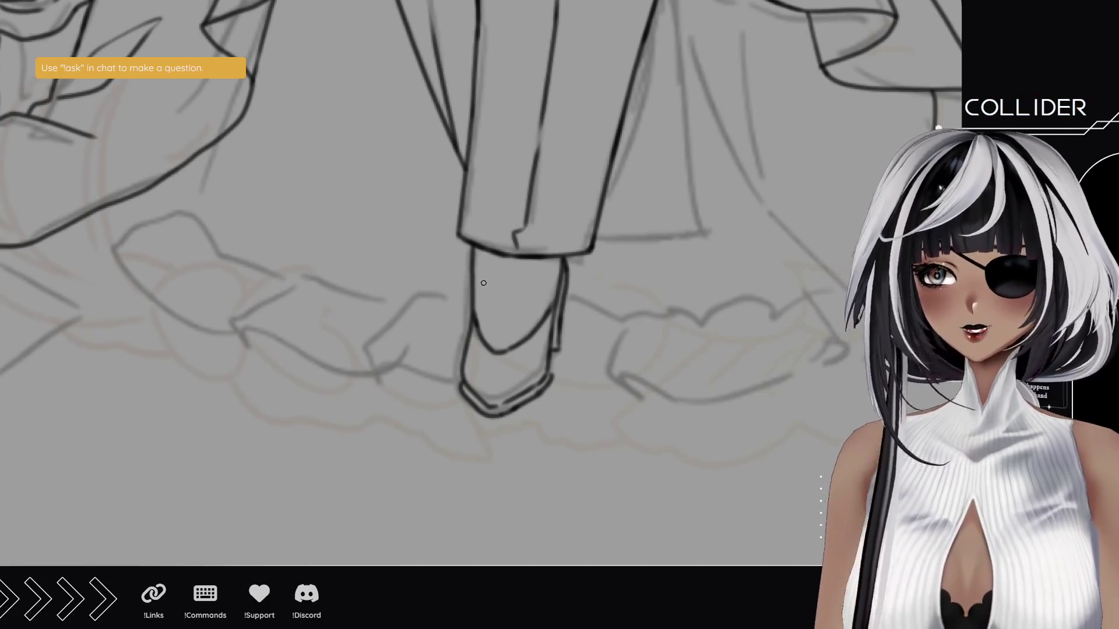
- Redraw and refine the shoe's left contour line
drag(473, 285, 477, 250)
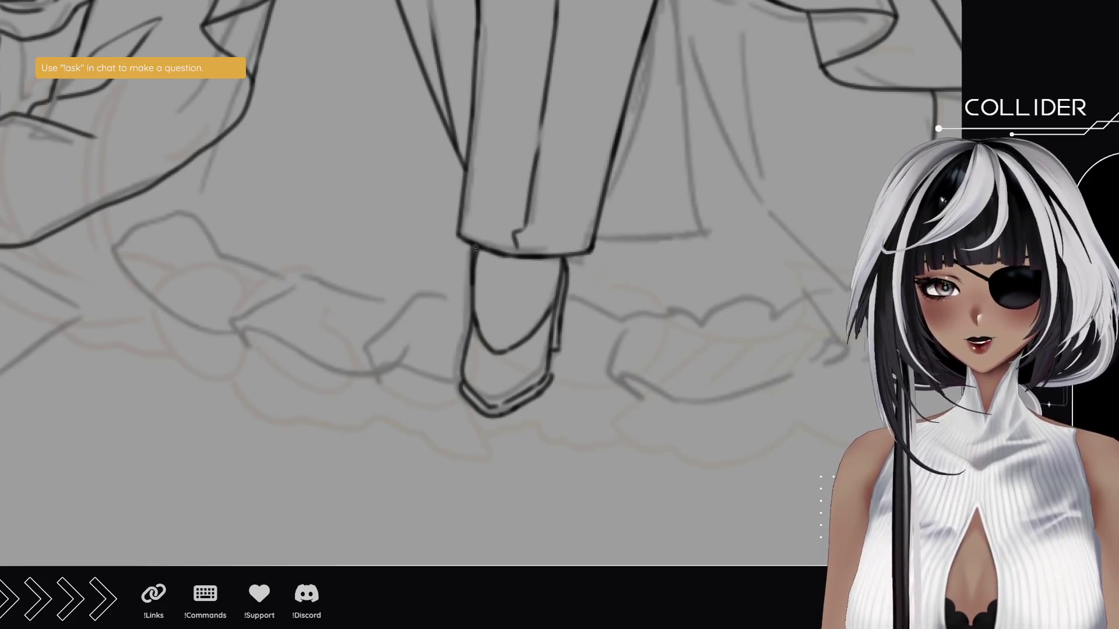
key(ctrl+z)
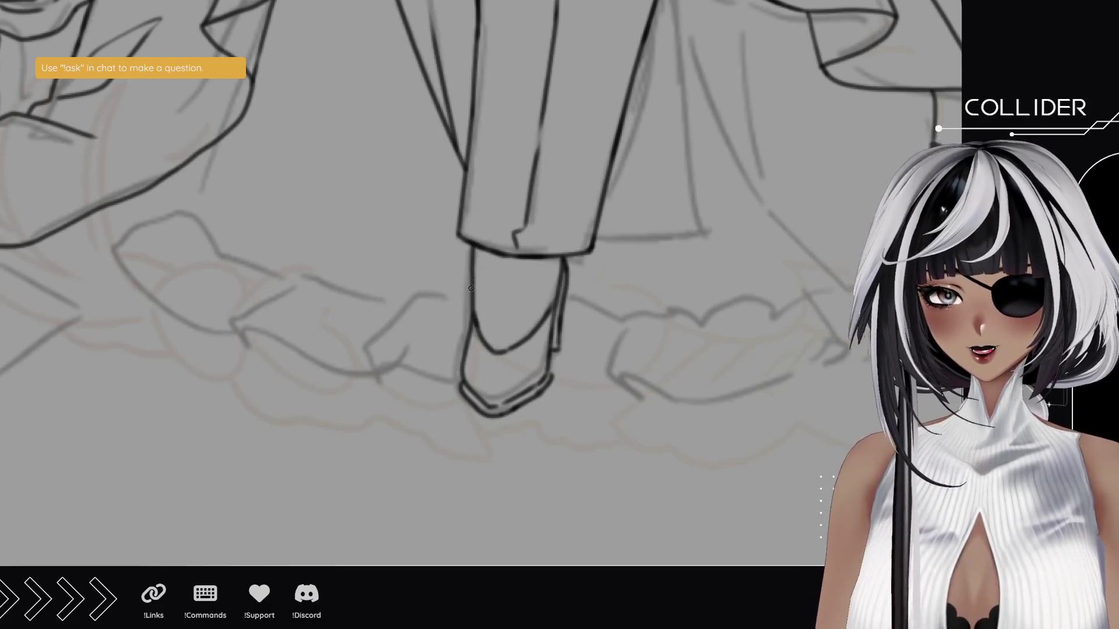
drag(471, 288, 476, 249)
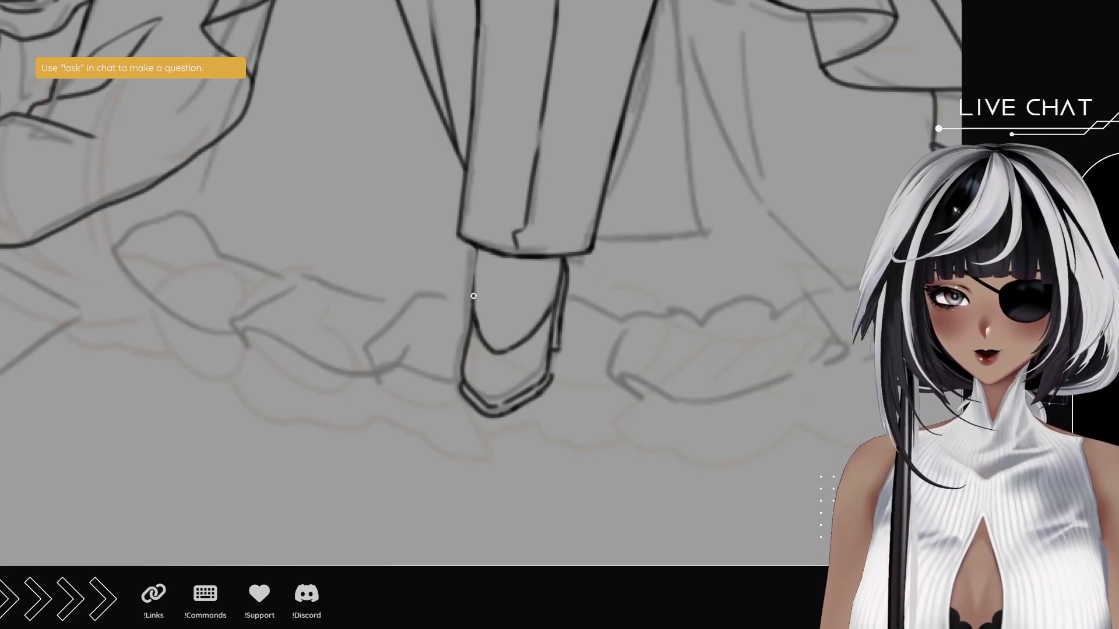
mouse_move(478, 257)
mouse_down()
mouse_move(473, 320)
mouse_move(480, 246)
mouse_move(476, 271)
mouse_up()
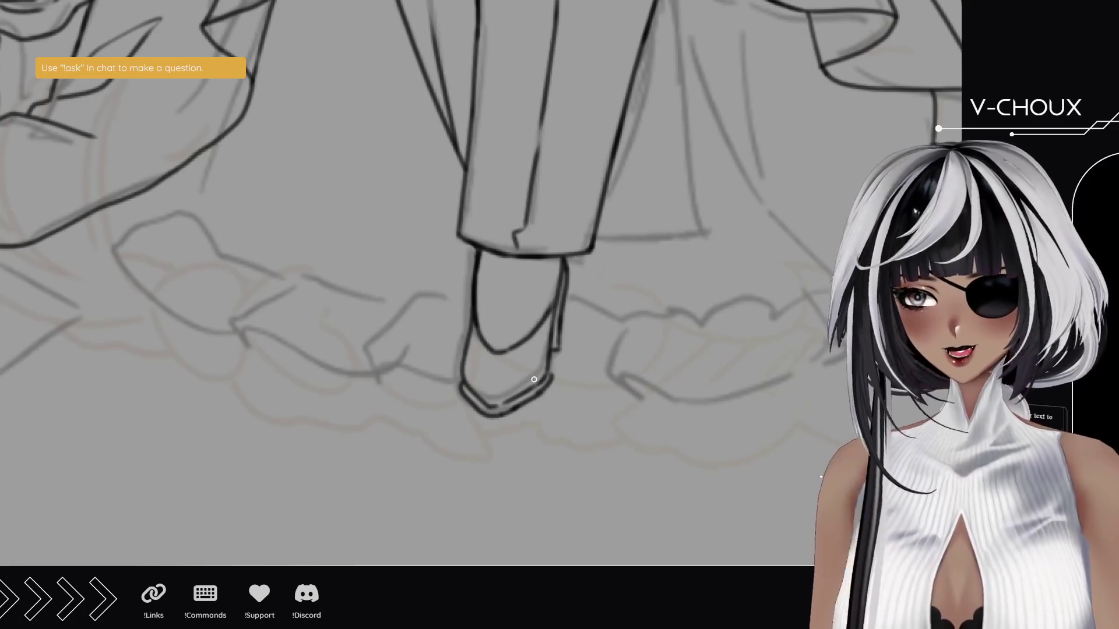
mouse_move(440, 224)
mouse_down()
mouse_move(406, 340)
mouse_move(457, 370)
mouse_move(365, 404)
mouse_move(357, 282)
mouse_move(401, 366)
mouse_up()
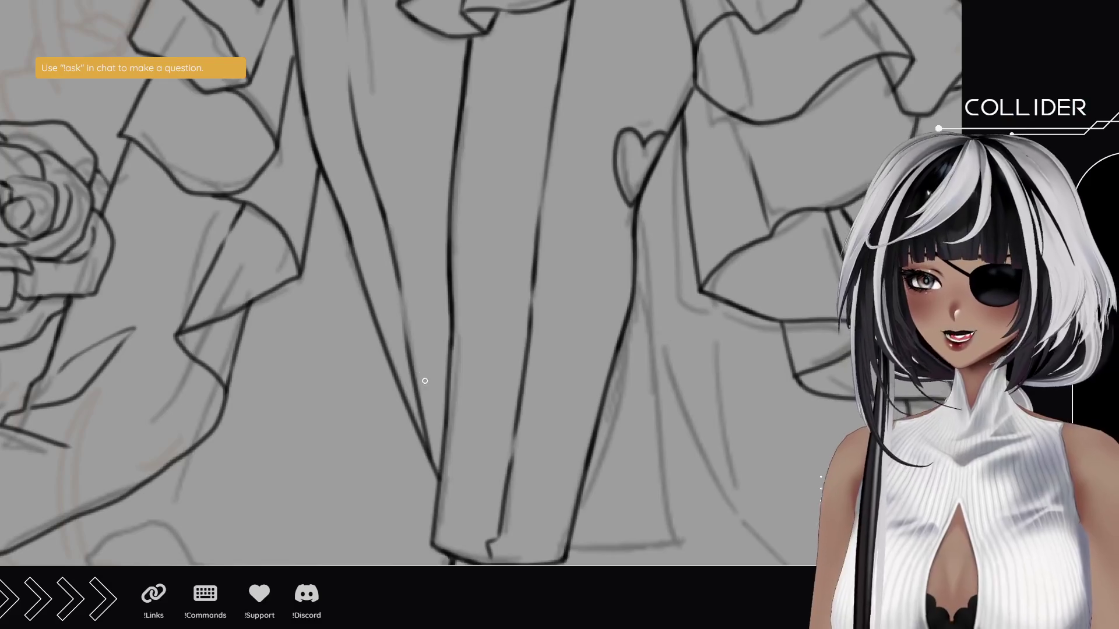
- Ink a diagonal ruffle edge and a fold line down the skirt's right-side ruffles
mouse_move(457, 222)
mouse_down()
mouse_move(420, 453)
mouse_move(440, 402)
mouse_move(457, 177)
mouse_move(429, 150)
mouse_up()
mouse_move(502, 356)
mouse_down()
mouse_move(309, 227)
mouse_move(571, 297)
mouse_move(412, 367)
mouse_up()
mouse_move(489, 334)
mouse_down()
mouse_move(487, 367)
mouse_move(543, 444)
mouse_move(430, 113)
mouse_up()
key(ctrl+z)
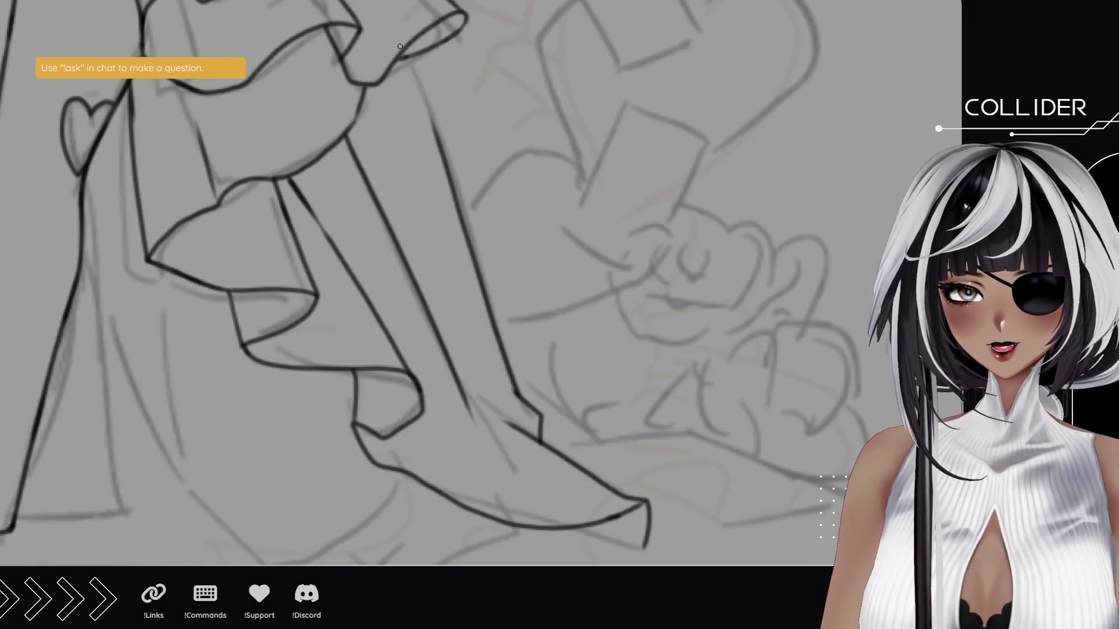
drag(413, 62, 437, 134)
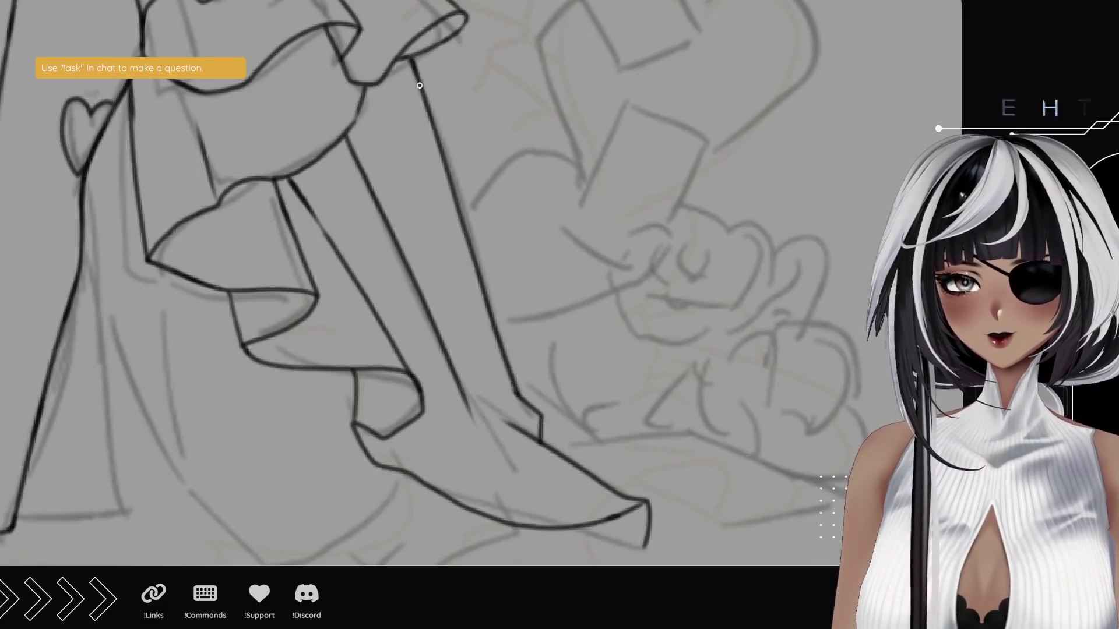
mouse_move(269, 367)
mouse_down()
mouse_move(314, 379)
mouse_move(509, 327)
mouse_move(594, 278)
mouse_move(495, 307)
mouse_move(656, 257)
mouse_up()
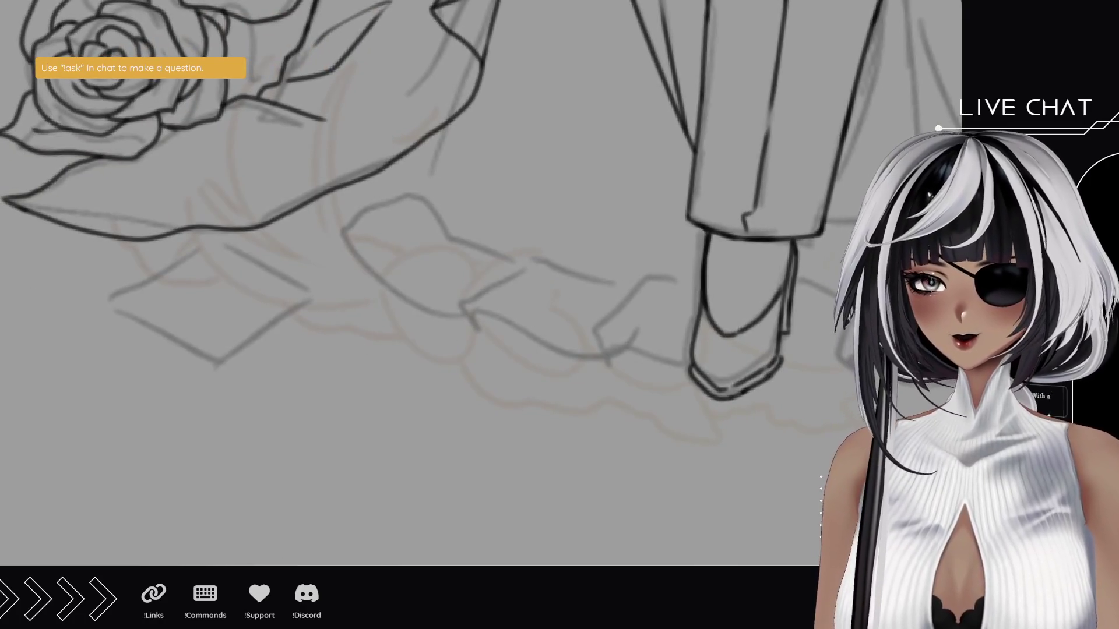
alt+click(487, 276)
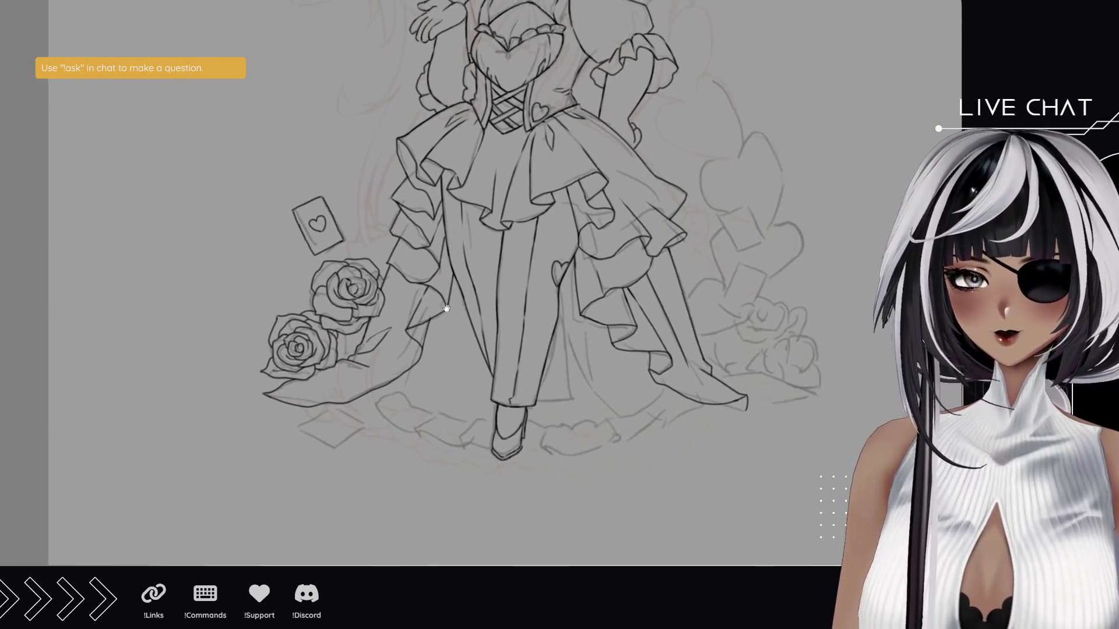
- Zoom out to see the full figure and head, then zoom in on the bodice and right sleeve
alt+click(487, 275)
mouse_move(470, 181)
mouse_down()
mouse_move(458, 312)
mouse_move(460, 250)
mouse_up()
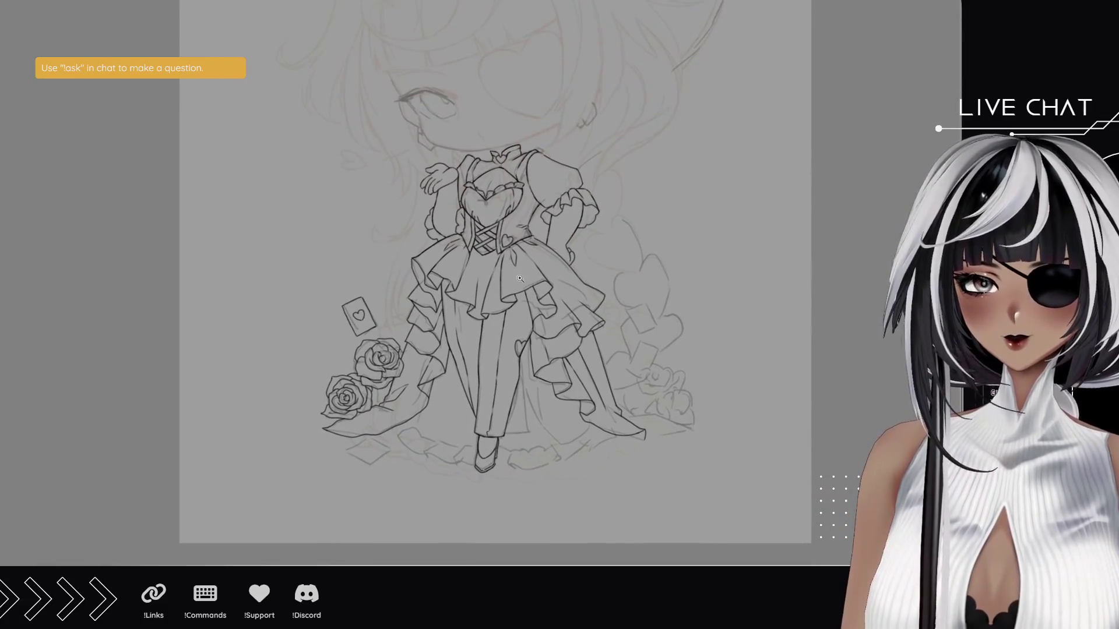
click(560, 248)
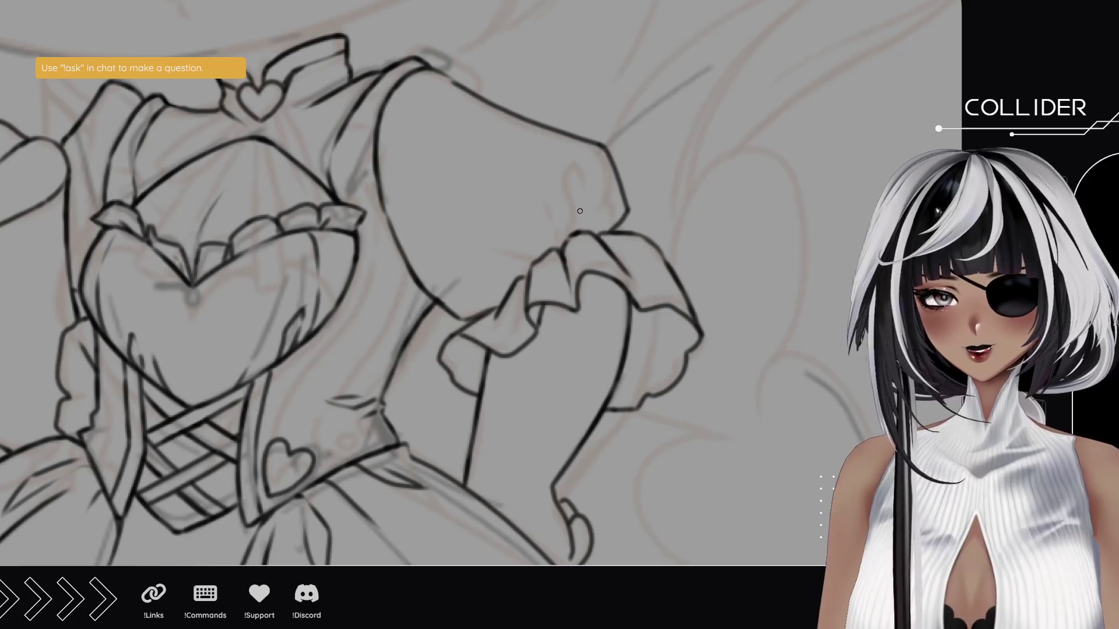
- Ink the sleeve's edge, top and cuff ruffle, then move the view to the face
mouse_move(578, 238)
mouse_down()
mouse_move(586, 180)
mouse_move(602, 202)
mouse_up()
mouse_move(545, 256)
mouse_down()
mouse_move(513, 245)
mouse_move(452, 286)
mouse_move(466, 300)
mouse_up()
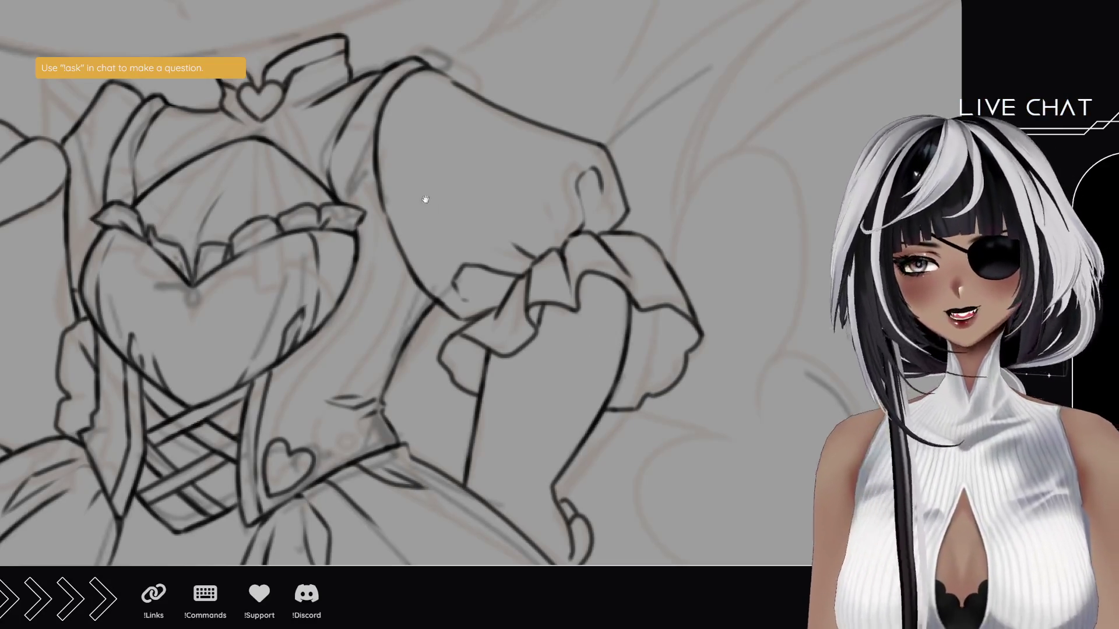
scroll(425, 200, down, 5)
mouse_move(465, 217)
mouse_down()
mouse_move(492, 262)
mouse_move(574, 293)
mouse_up()
mouse_move(662, 239)
mouse_down()
mouse_move(514, 265)
mouse_move(450, 294)
mouse_move(650, 274)
mouse_move(465, 318)
mouse_up()
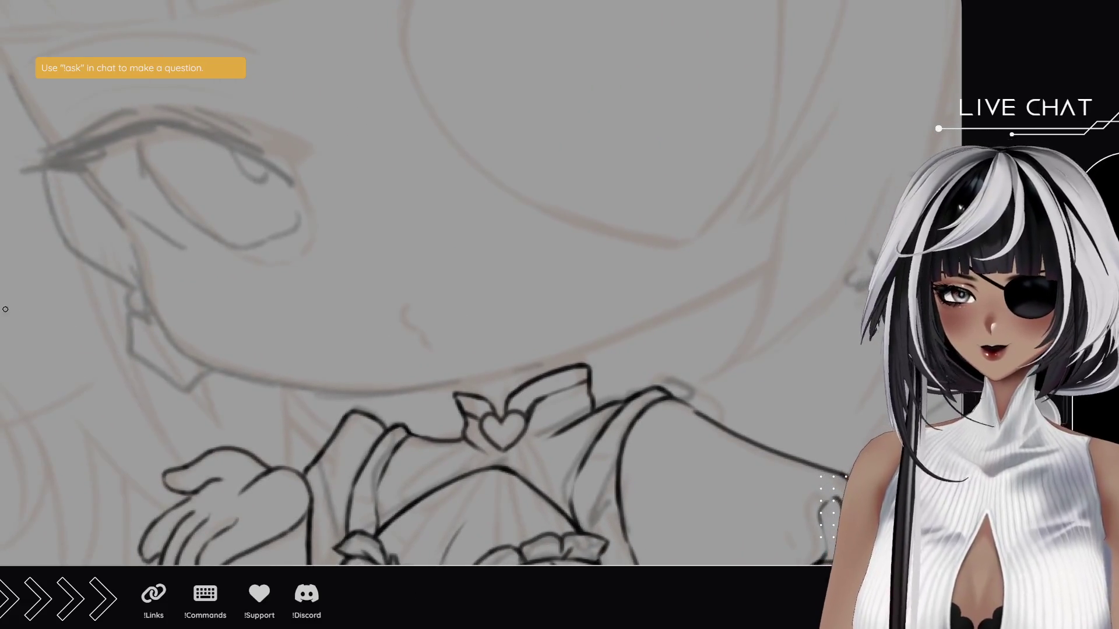
scroll(364, 380, down, 5)
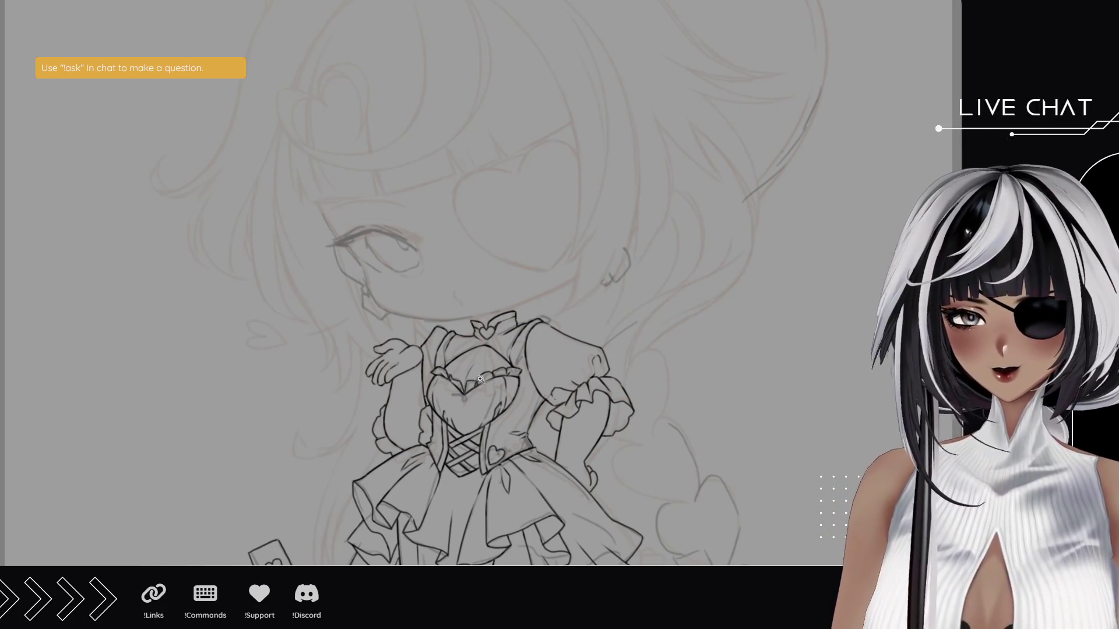
scroll(280, 375, down, 8)
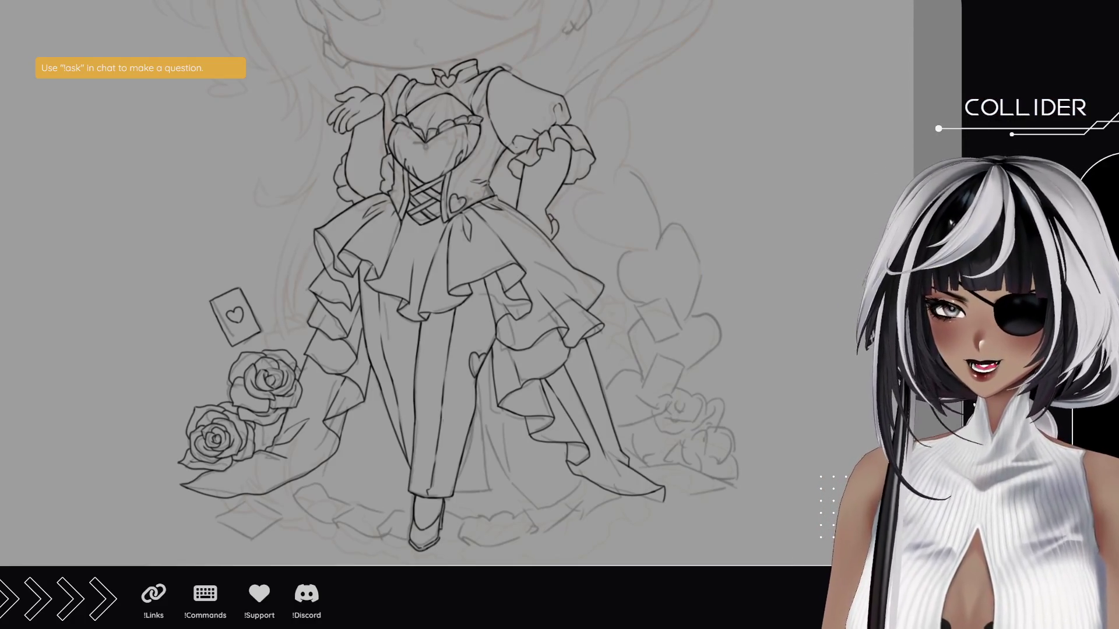
click(308, 368)
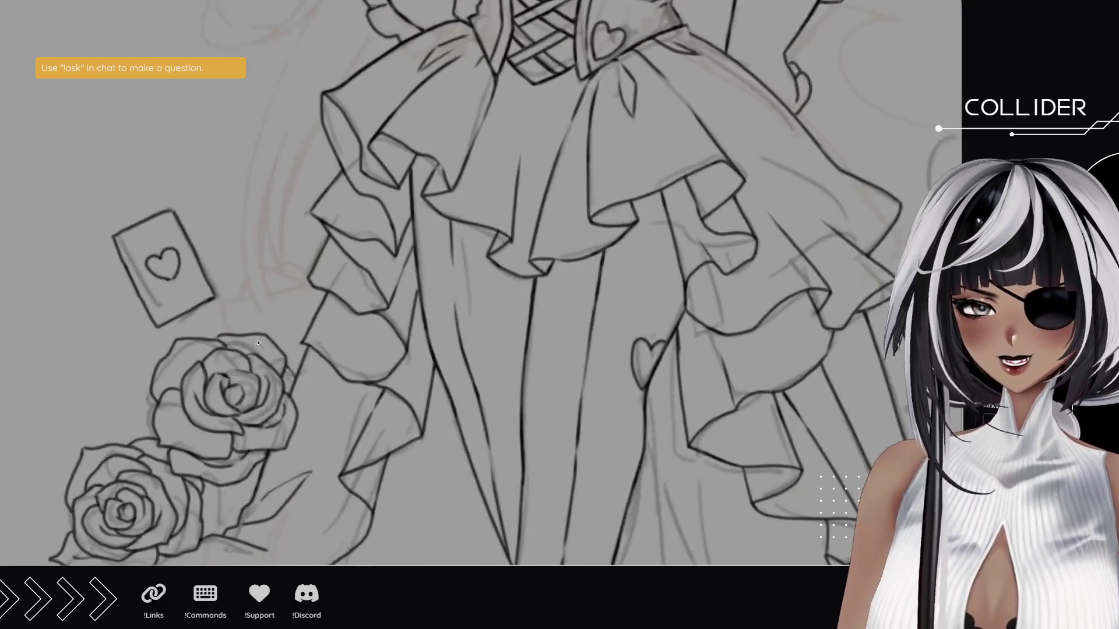
- Copy the heart card to the right of the dress and rotate it more upright
mouse_move(173, 332)
mouse_down()
mouse_move(122, 318)
mouse_move(254, 241)
mouse_move(169, 335)
mouse_up()
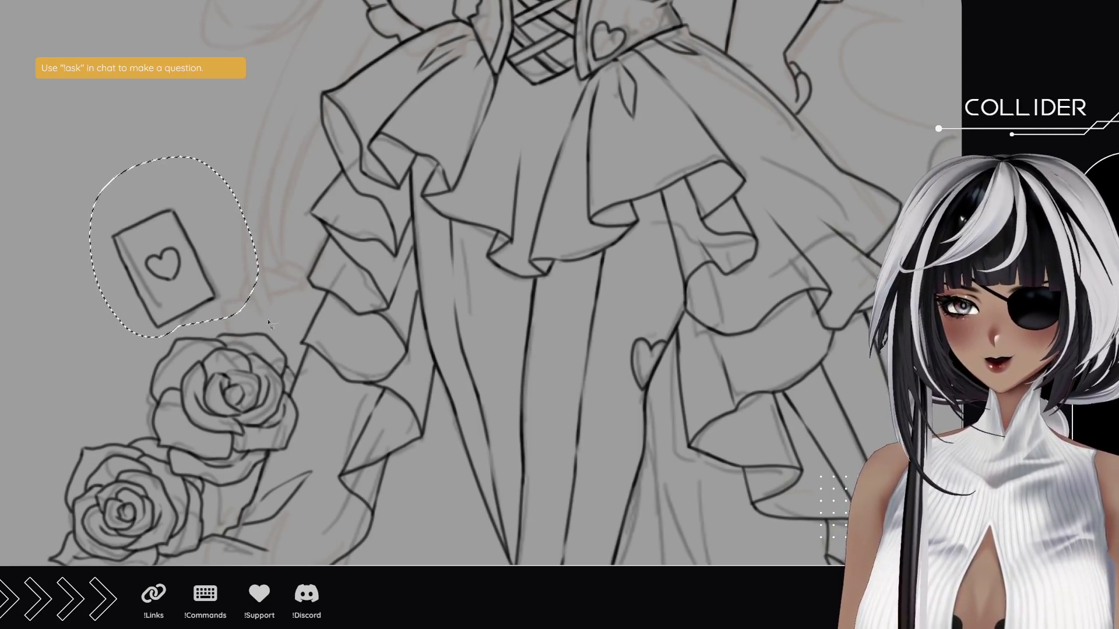
scroll(388, 356, down, 2)
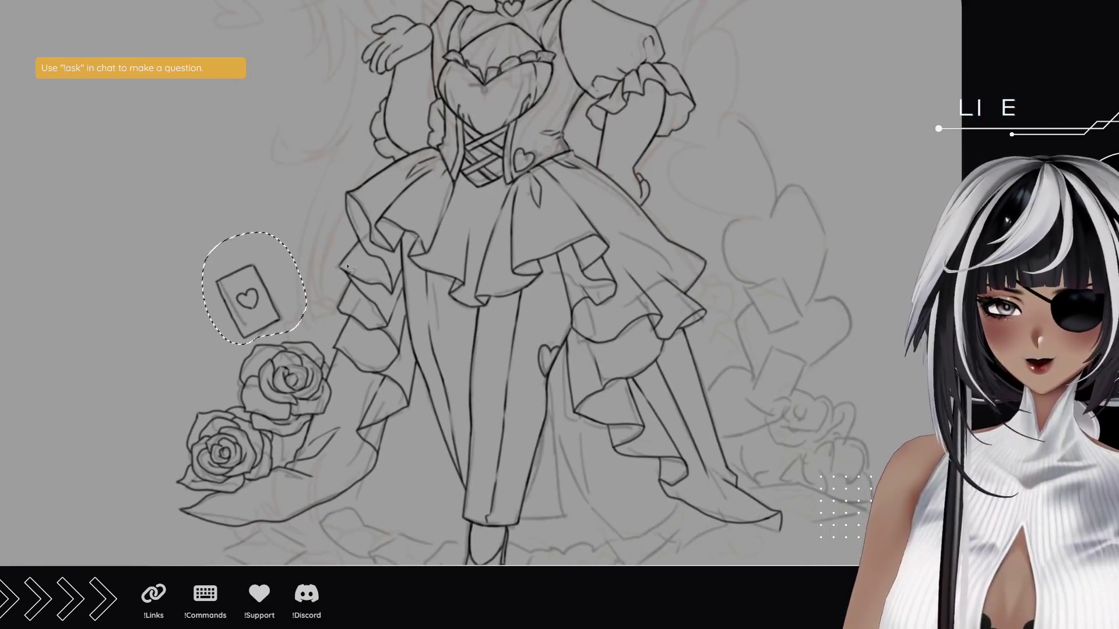
click(274, 297)
drag(274, 297, 778, 294)
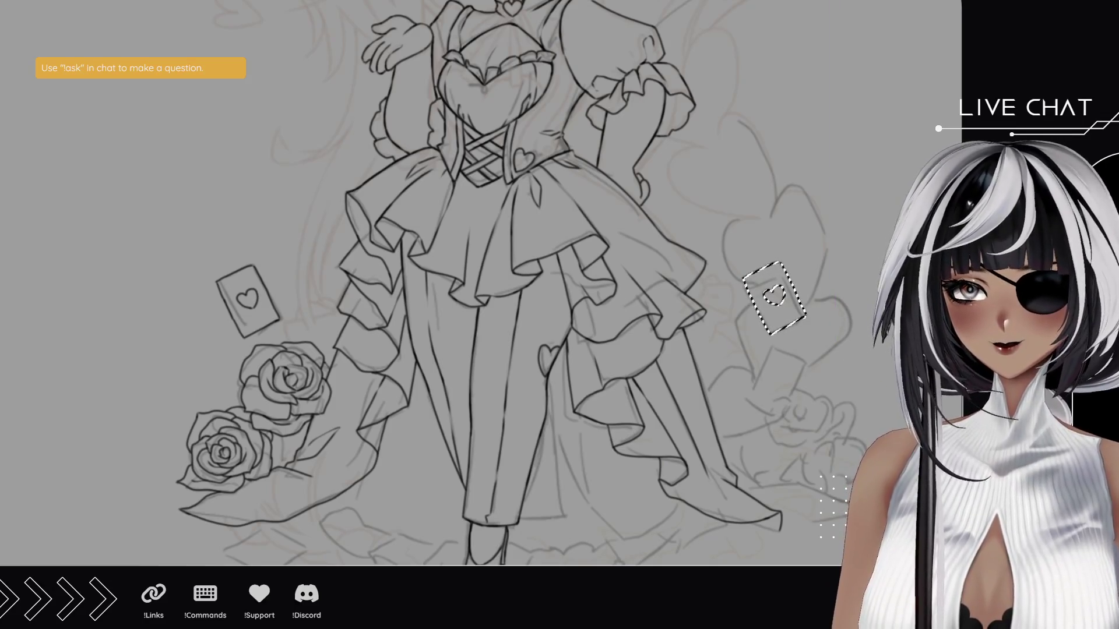
key(ctrl+t)
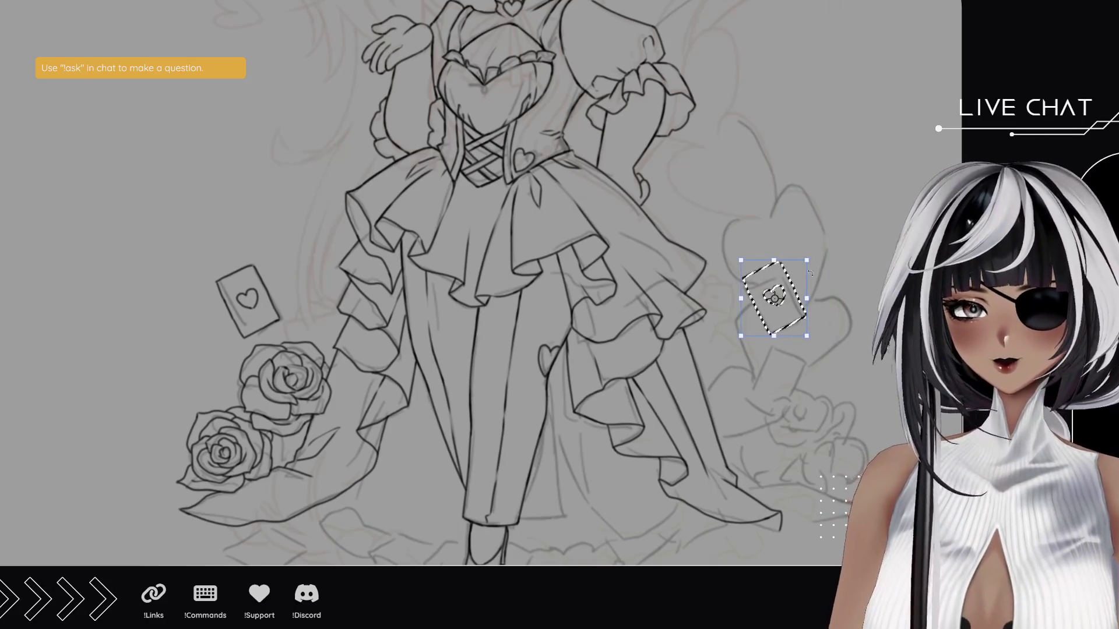
drag(825, 243, 797, 283)
key(Return)
scroll(125, 107, down, 1)
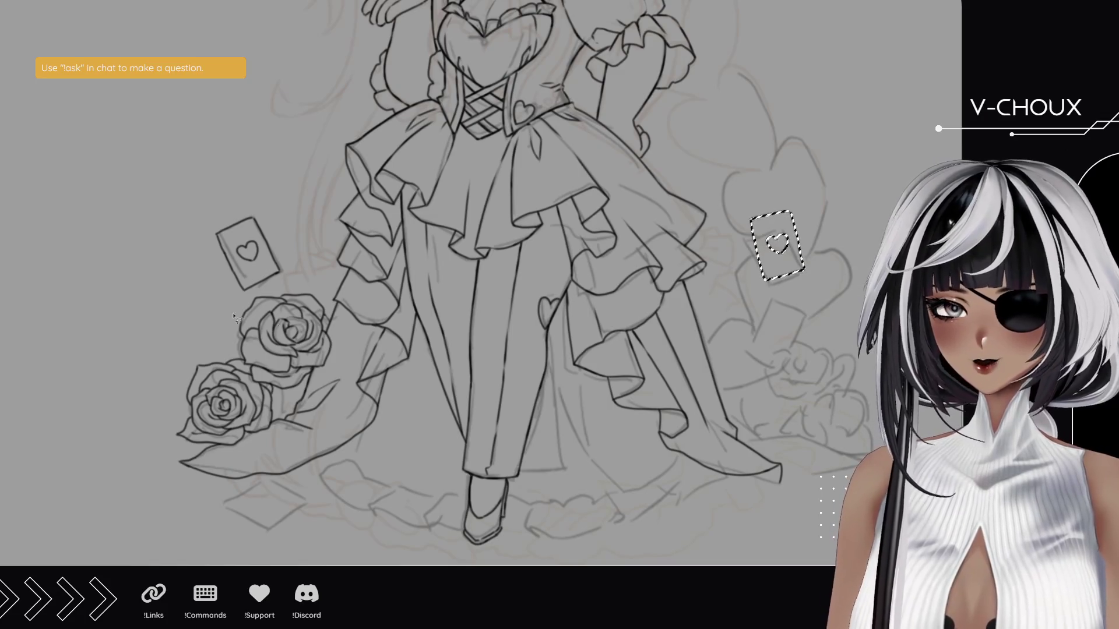
key(ctrl+d)
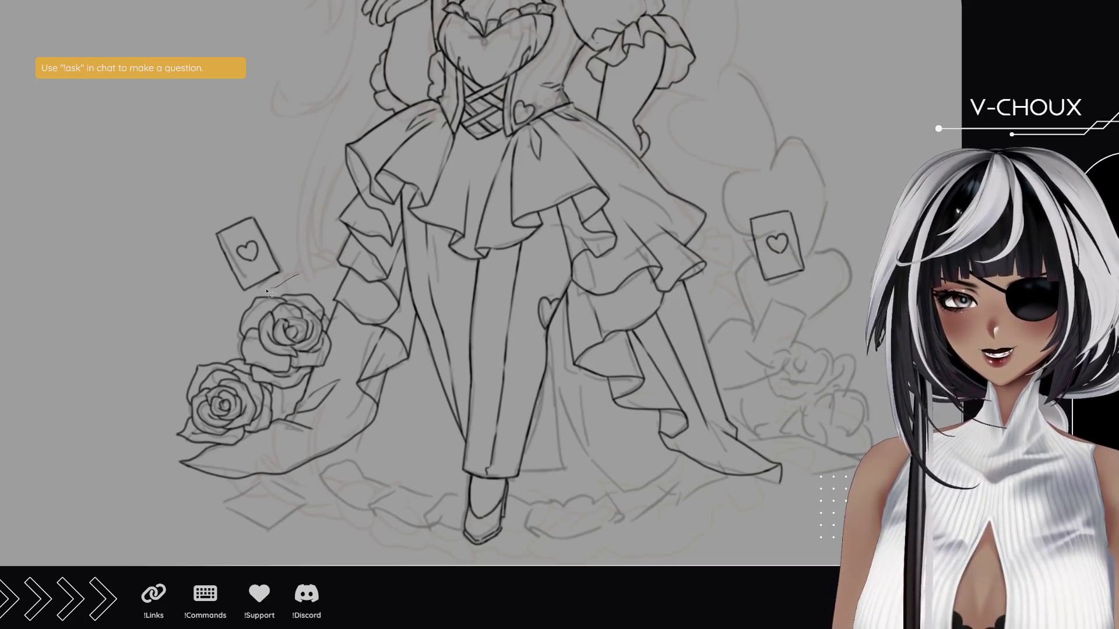
- Paste a second heart card copy and position and transform it at the lower right
mouse_move(245, 298)
mouse_down()
mouse_move(223, 193)
mouse_move(298, 274)
mouse_up()
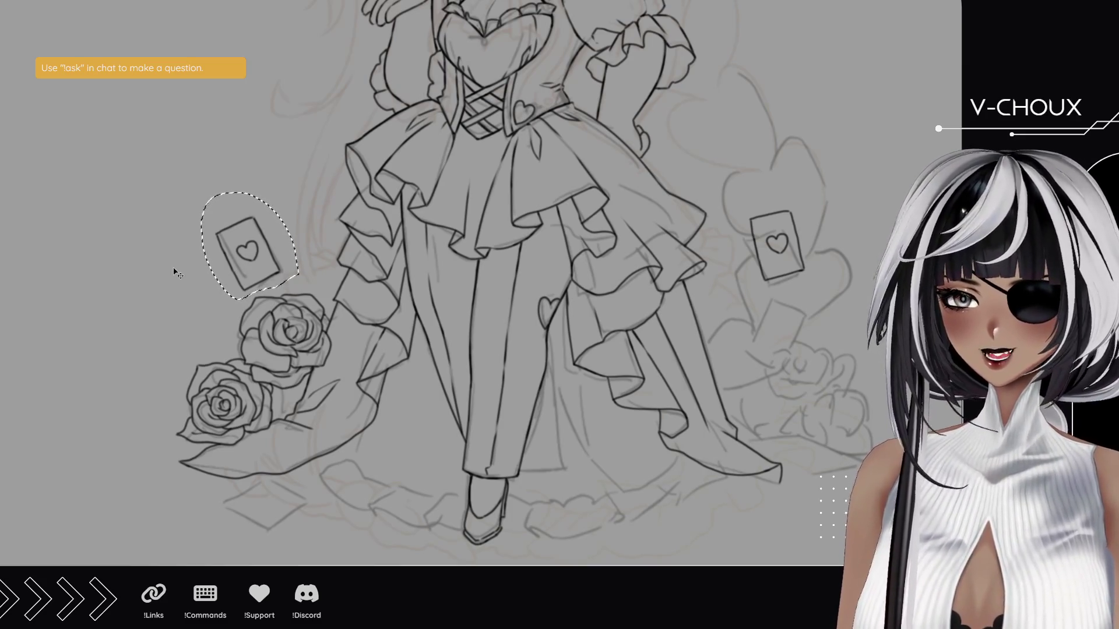
key(ctrl+v)
drag(771, 347, 753, 328)
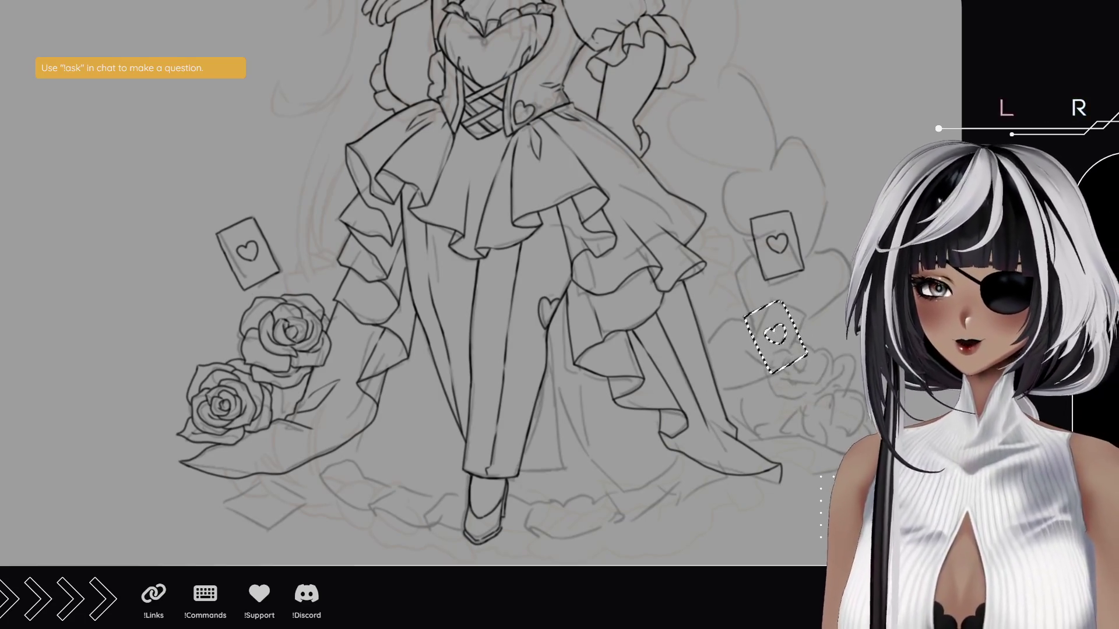
key(ctrl+t)
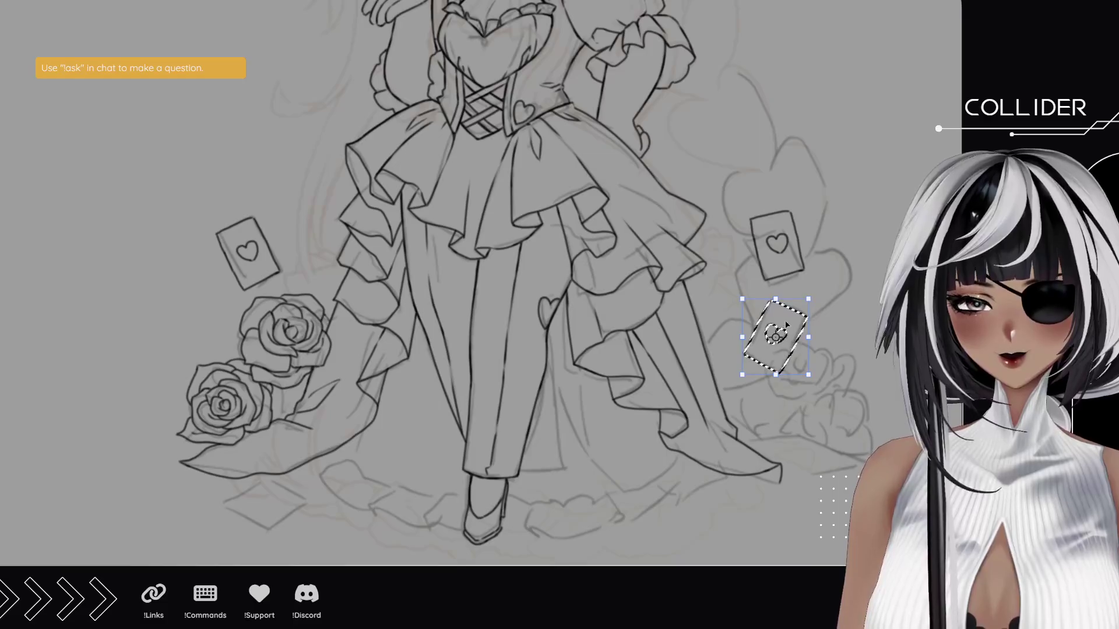
key(Return)
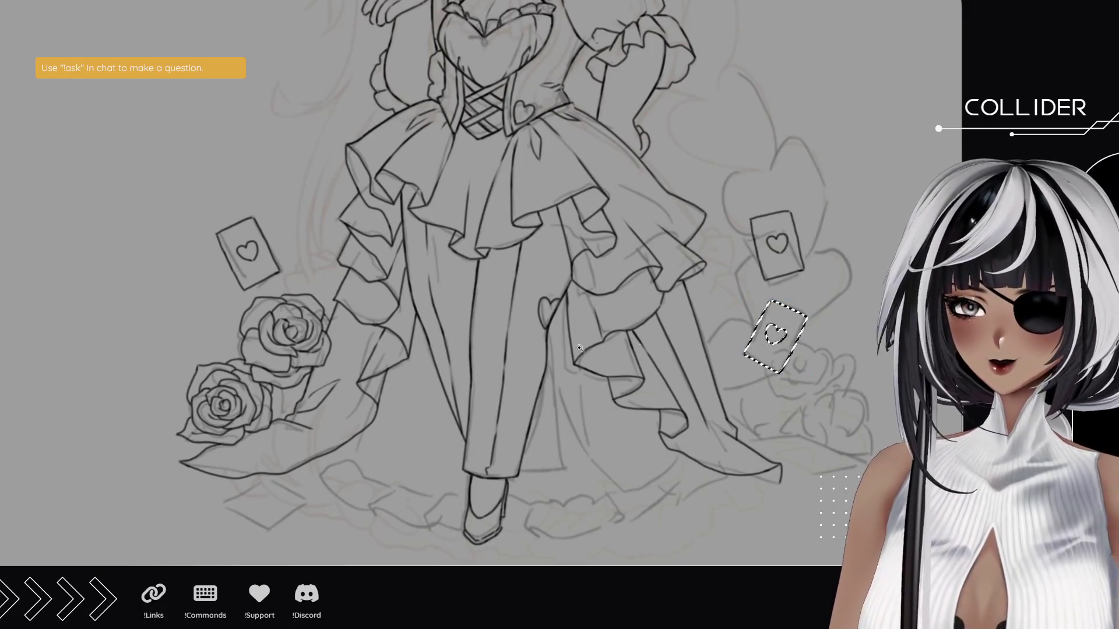
scroll(741, 336, up, 5)
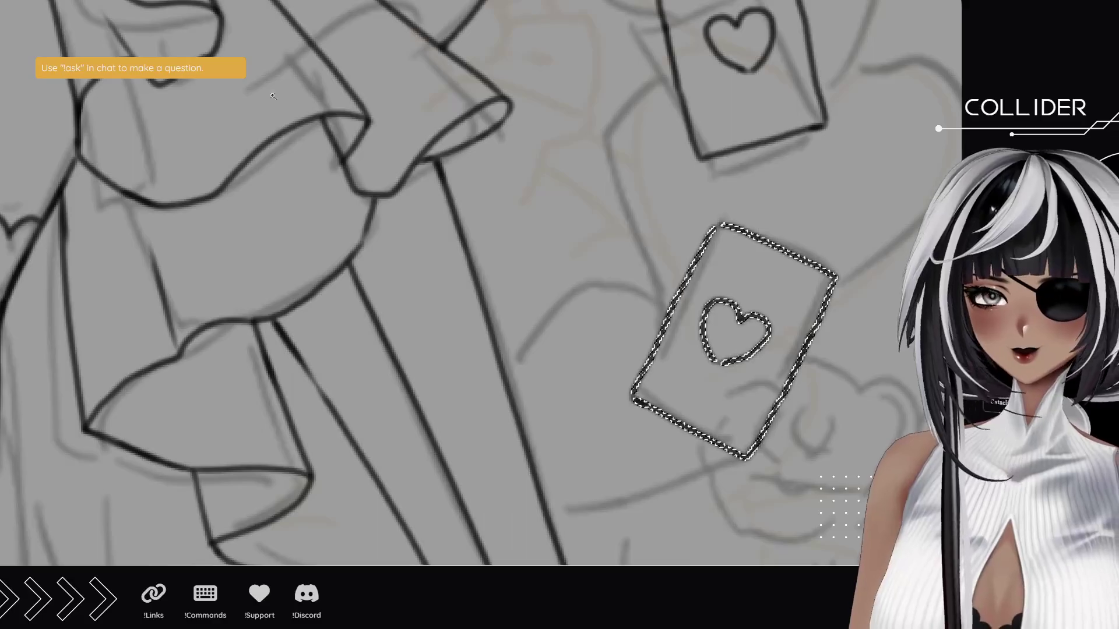
- Erase the hearts in both copied cards and draw a new heart outline in the upper card
key(ctrl+d)
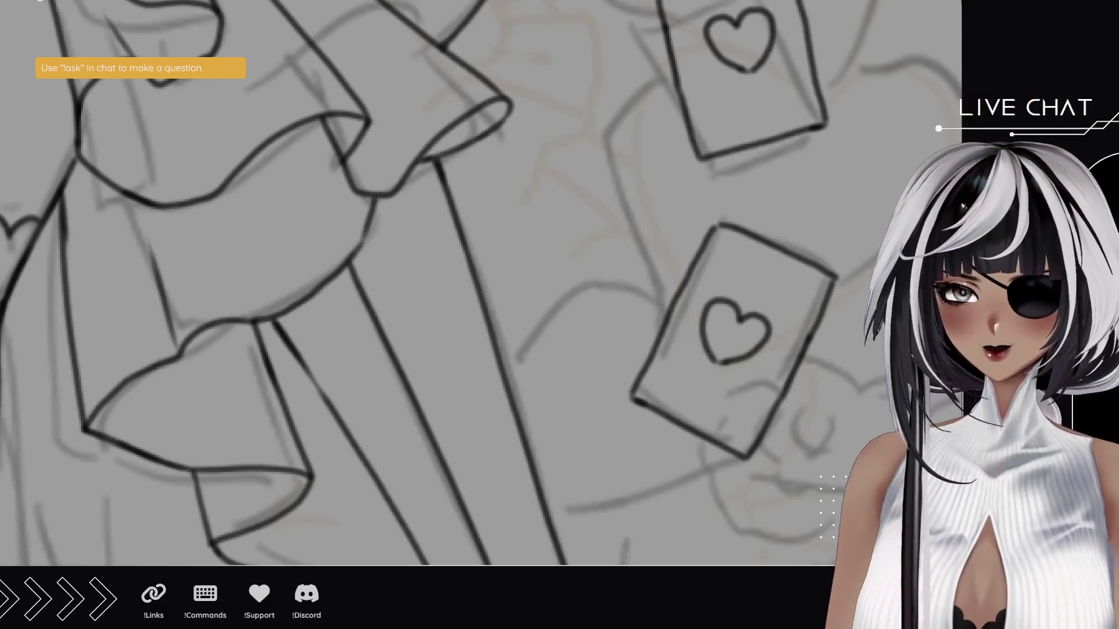
mouse_move(705, 315)
mouse_down()
mouse_move(707, 349)
mouse_move(758, 325)
mouse_up()
drag(716, 229, 656, 338)
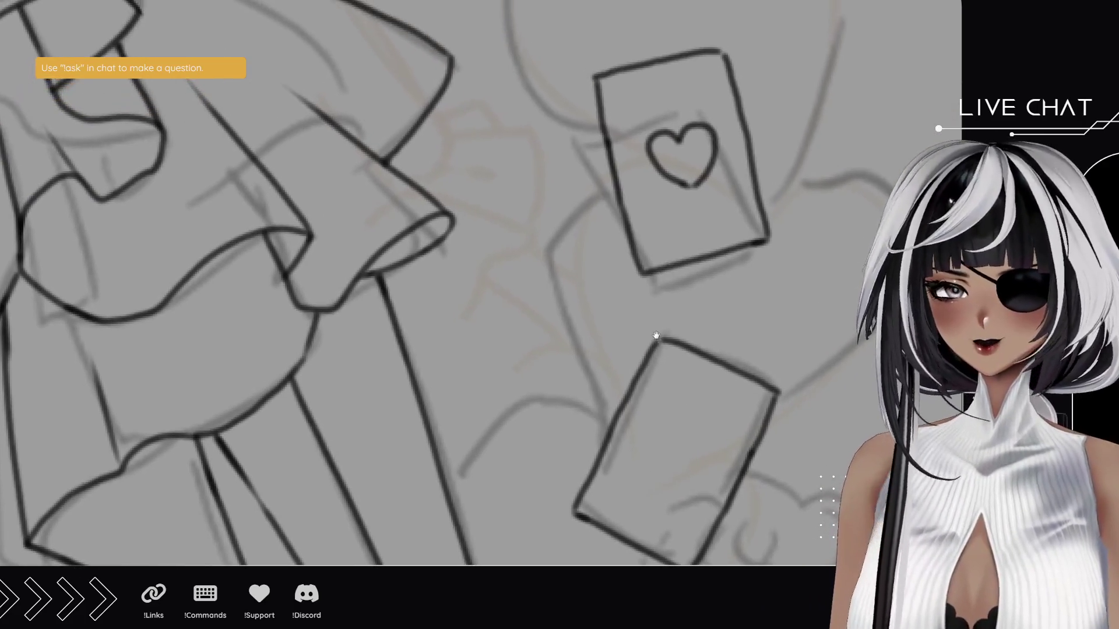
drag(670, 158, 687, 185)
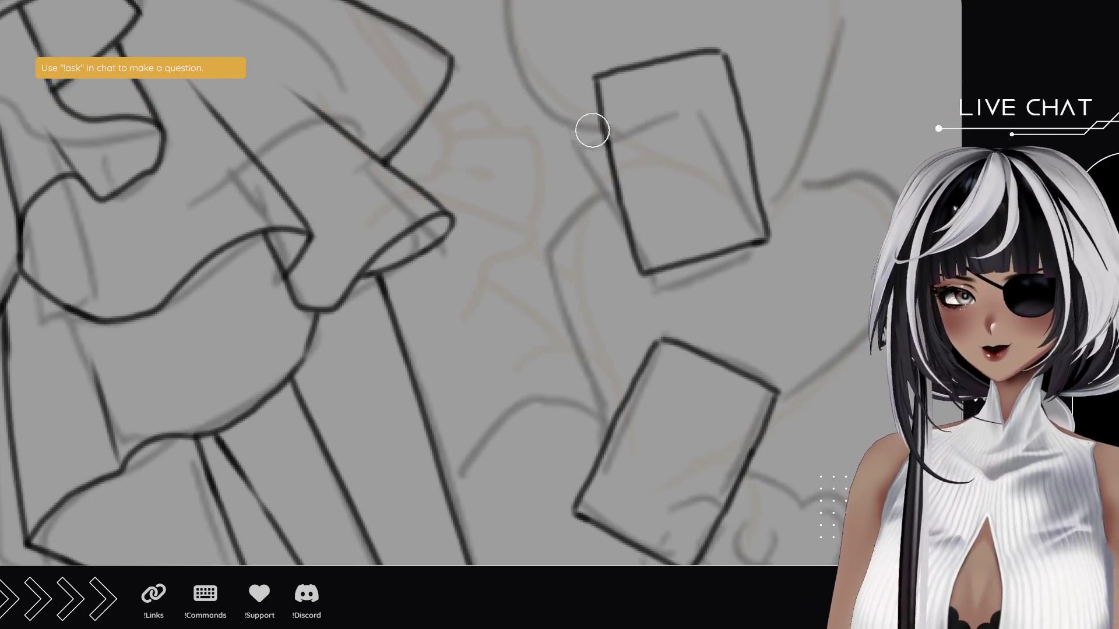
key(b)
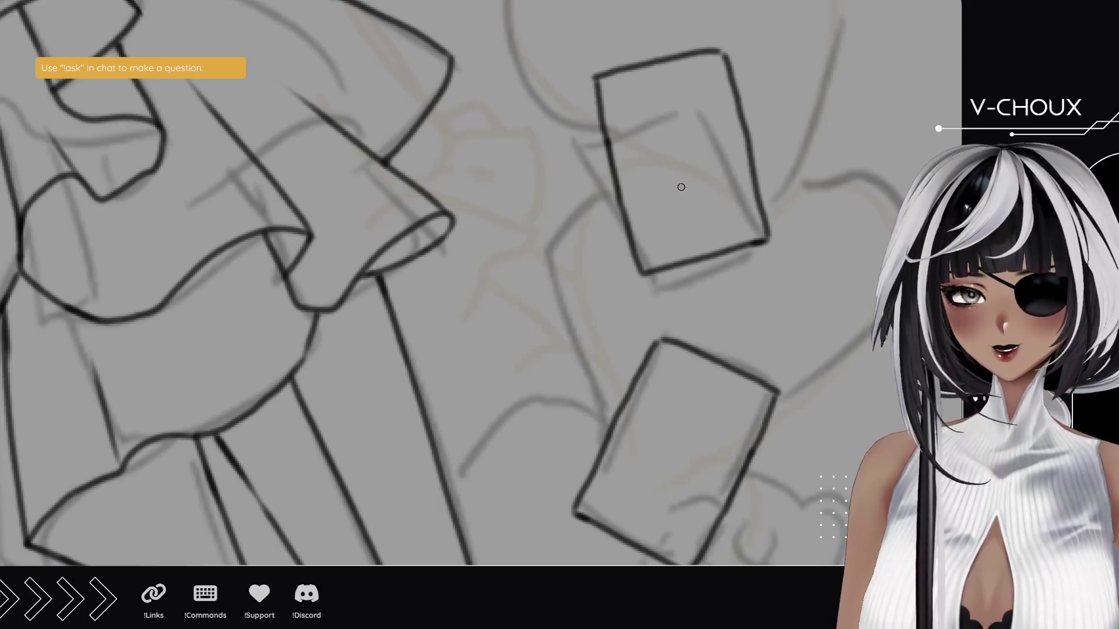
mouse_move(687, 187)
mouse_down()
mouse_move(654, 158)
mouse_move(669, 134)
mouse_move(685, 141)
mouse_move(696, 125)
mouse_move(716, 145)
mouse_move(687, 187)
mouse_up()
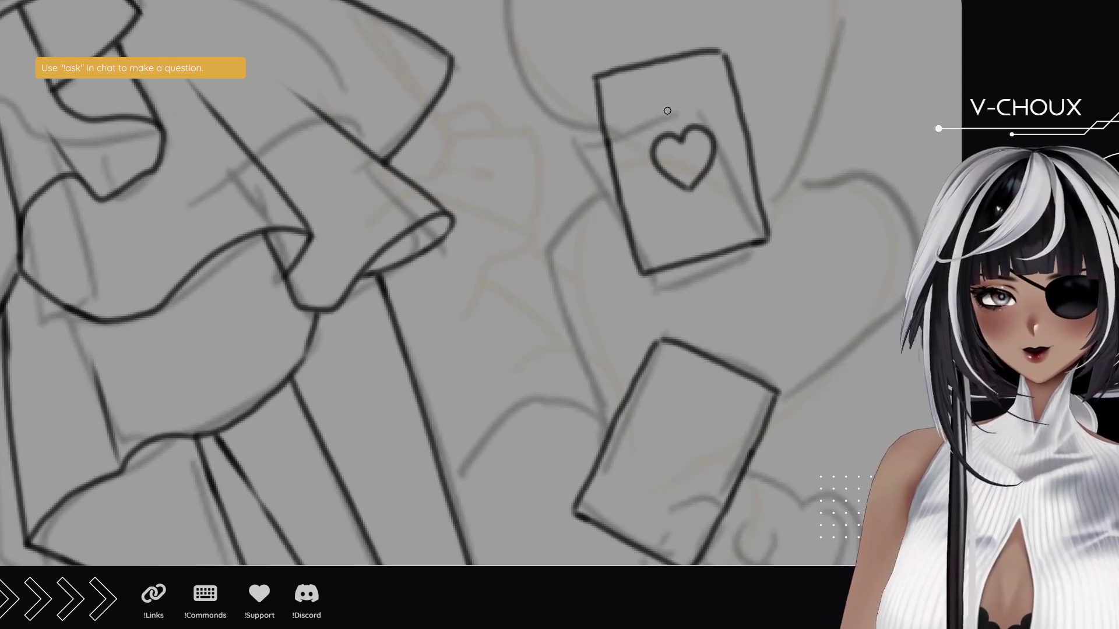
- Redraw the upper card's heart cleanly, erasing the extra small hearts
mouse_move(667, 110)
mouse_down()
mouse_move(650, 100)
mouse_move(676, 79)
mouse_move(668, 113)
mouse_up()
mouse_move(703, 238)
mouse_down()
mouse_move(677, 224)
mouse_move(697, 210)
mouse_move(713, 225)
mouse_move(700, 239)
mouse_up()
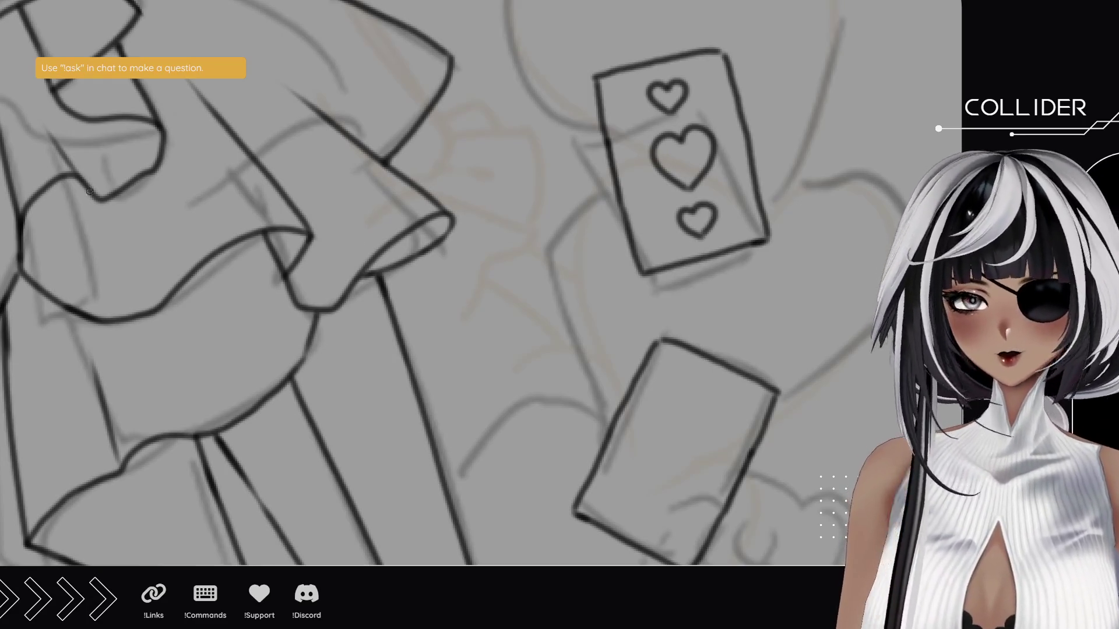
mouse_move(637, 115)
mouse_down()
mouse_move(655, 107)
mouse_move(653, 131)
mouse_move(708, 139)
mouse_move(697, 222)
mouse_up()
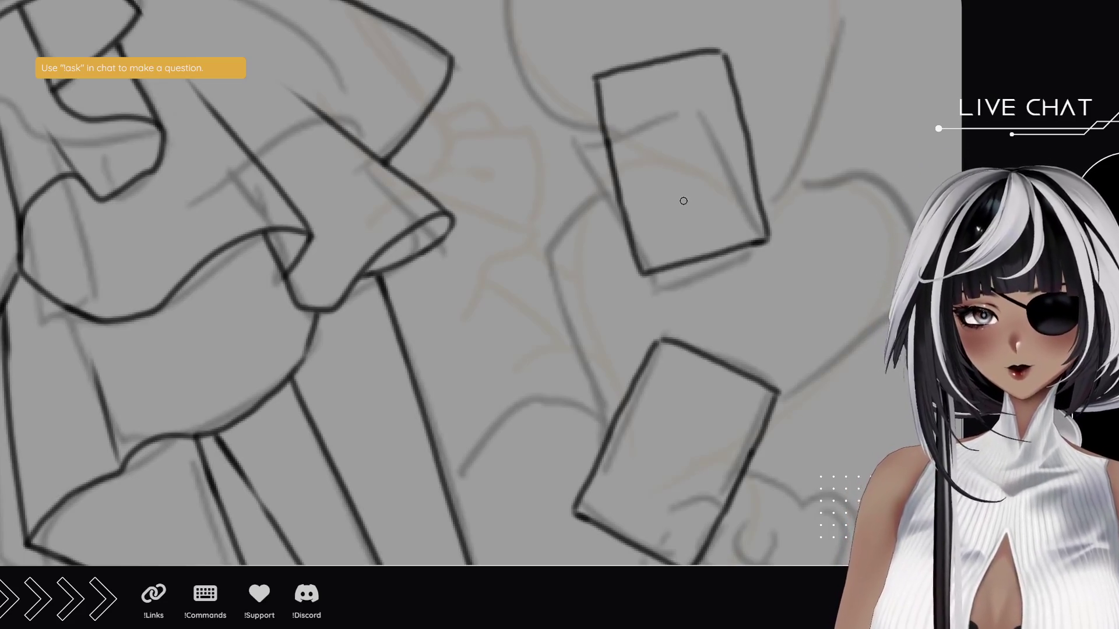
drag(683, 202, 646, 170)
key(ctrl+z)
mouse_move(688, 200)
mouse_down()
mouse_move(652, 166)
mouse_move(669, 143)
mouse_move(683, 152)
mouse_move(712, 137)
mouse_move(689, 199)
mouse_up()
key(ctrl+z)
mouse_move(679, 148)
mouse_down()
mouse_move(703, 137)
mouse_move(700, 191)
mouse_move(688, 200)
mouse_up()
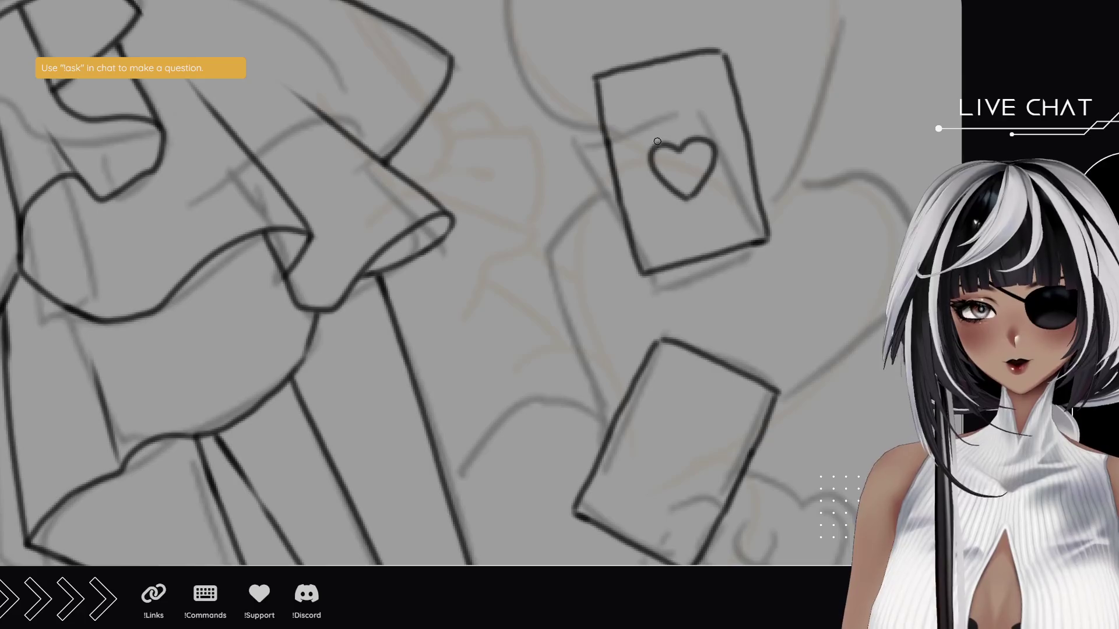
mouse_move(658, 143)
mouse_down()
mouse_move(648, 125)
mouse_move(700, 113)
mouse_move(701, 139)
mouse_move(641, 117)
mouse_move(695, 104)
mouse_up()
key(ctrl+z)
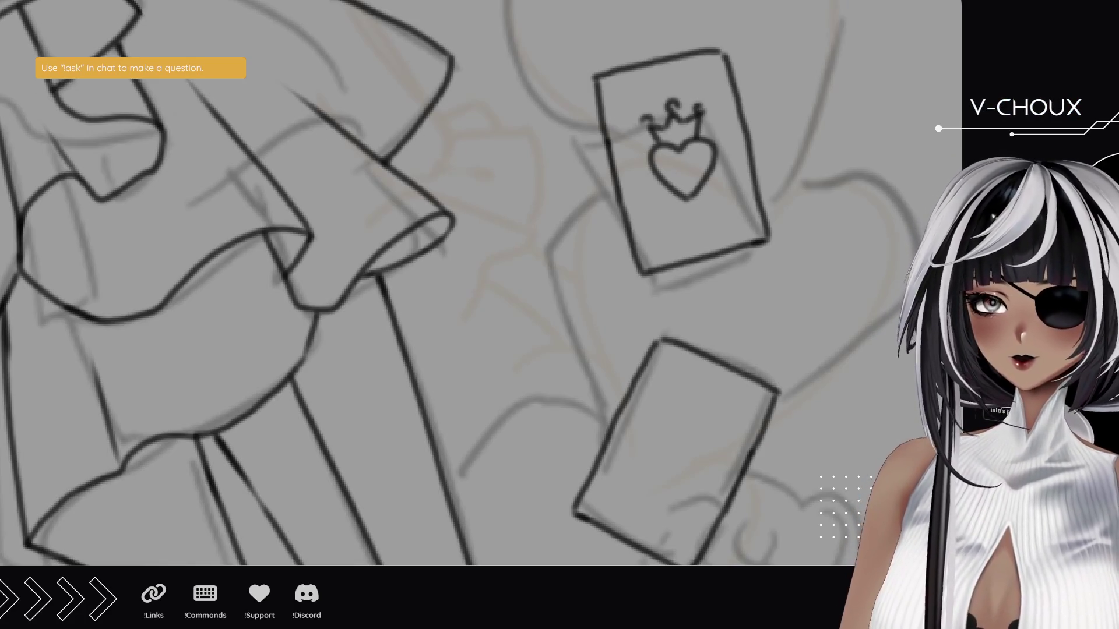
- Enlarge and lower the crown-and-heart motif and letter Q indices in the card's corners
mouse_move(651, 95)
mouse_down()
mouse_move(679, 220)
mouse_move(730, 161)
mouse_move(694, 82)
mouse_move(639, 104)
mouse_up()
key(ctrl+d)
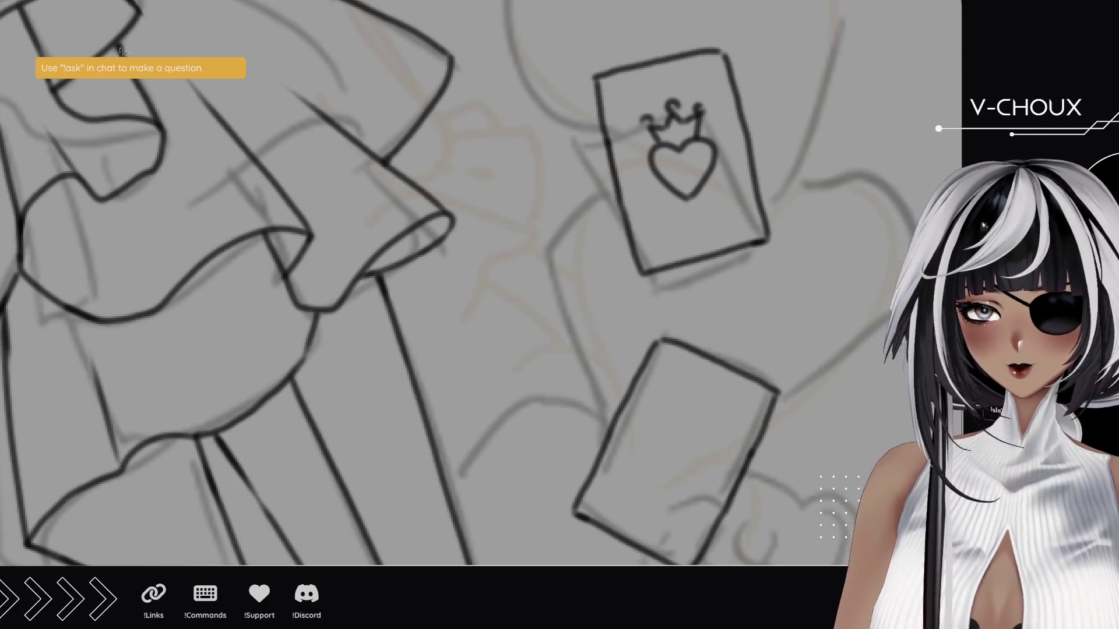
drag(682, 164, 682, 169)
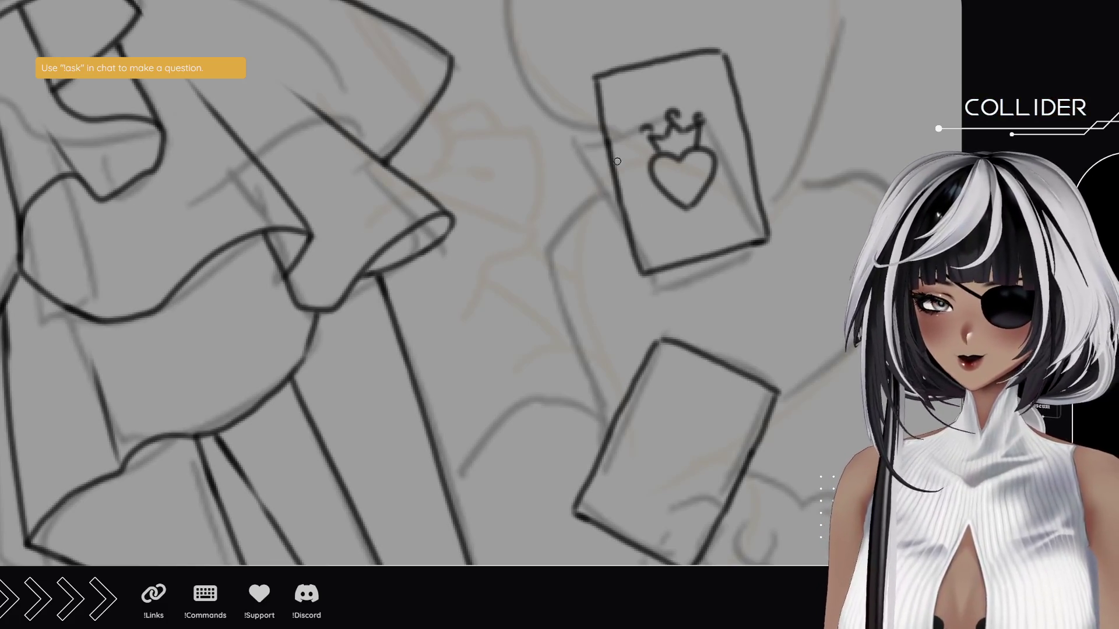
mouse_move(627, 107)
mouse_down()
mouse_move(613, 114)
mouse_move(622, 87)
mouse_move(630, 116)
mouse_up()
mouse_move(750, 225)
mouse_down()
mouse_move(729, 212)
mouse_move(756, 236)
mouse_up()
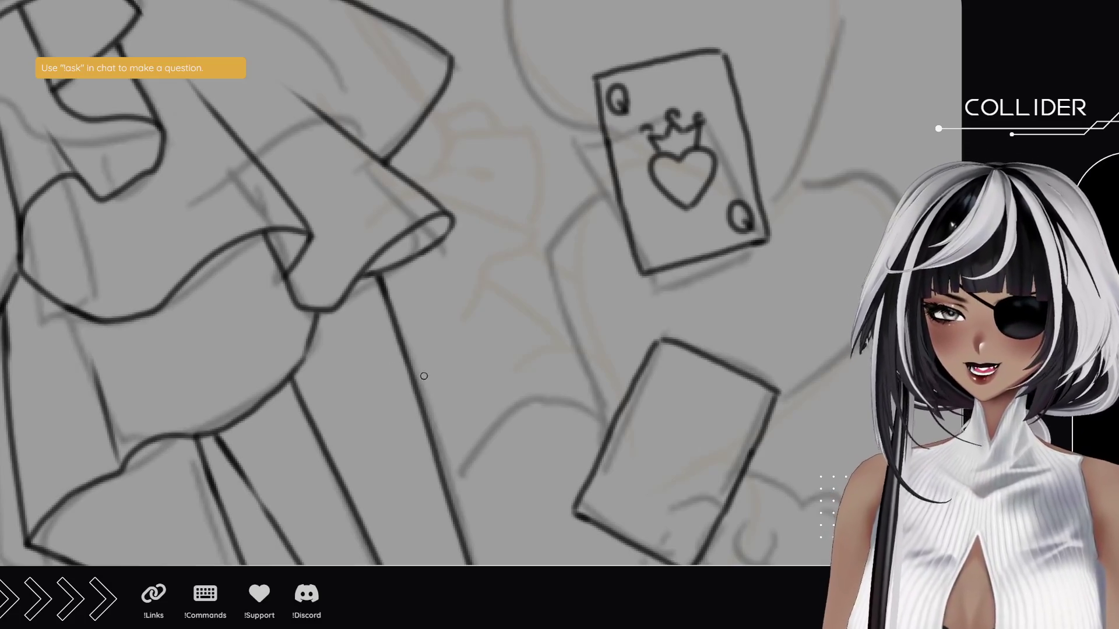
- Ink corner marks at the top-left and bottom-right of the heart card beside the roses
mouse_move(319, 364)
mouse_down()
mouse_move(284, 235)
mouse_move(550, 274)
mouse_move(772, 283)
mouse_up()
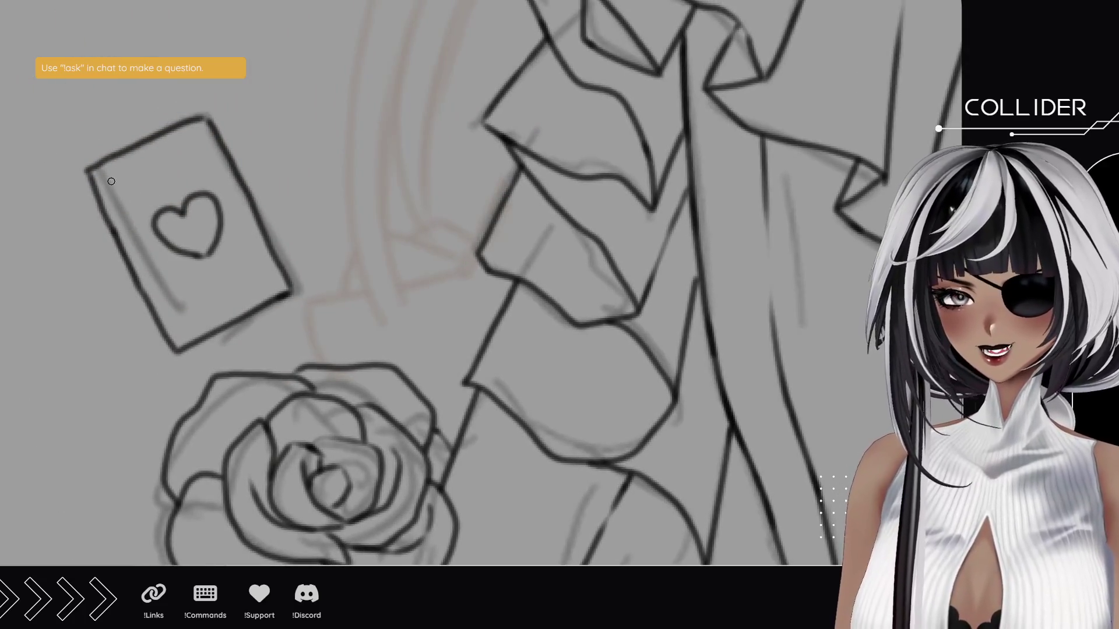
mouse_move(103, 176)
mouse_down()
mouse_move(116, 195)
mouse_move(102, 170)
mouse_up()
mouse_move(259, 266)
mouse_down()
mouse_move(270, 286)
mouse_move(263, 264)
mouse_up()
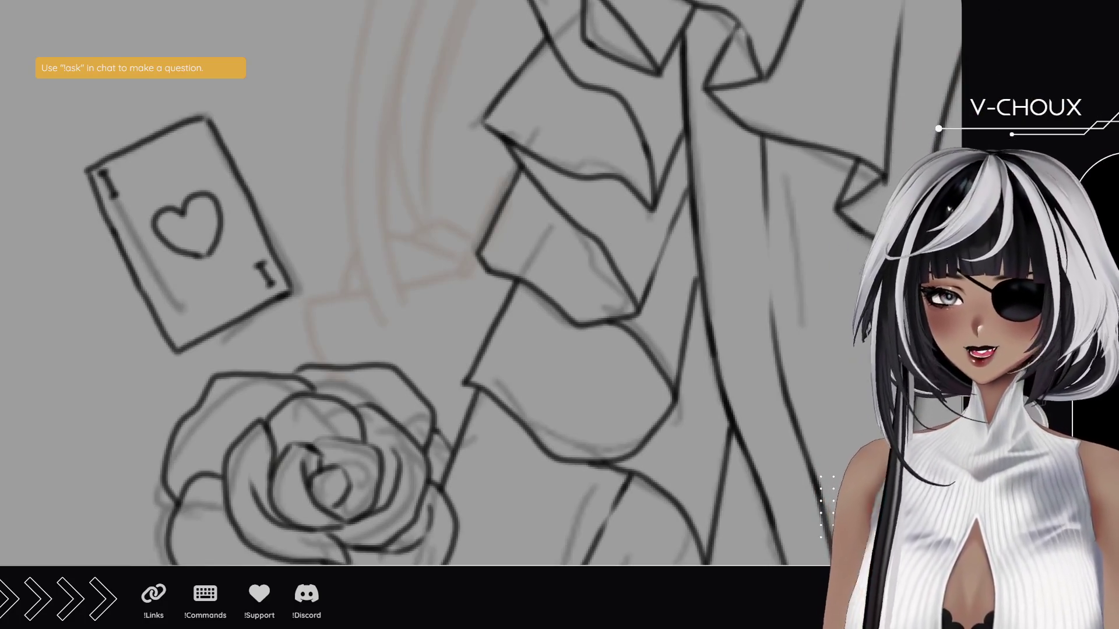
- Zoom in on the rose-side card and erase its bottom-right and top-left corner marks
scroll(647, 314, down, 5)
drag(647, 315, 507, 317)
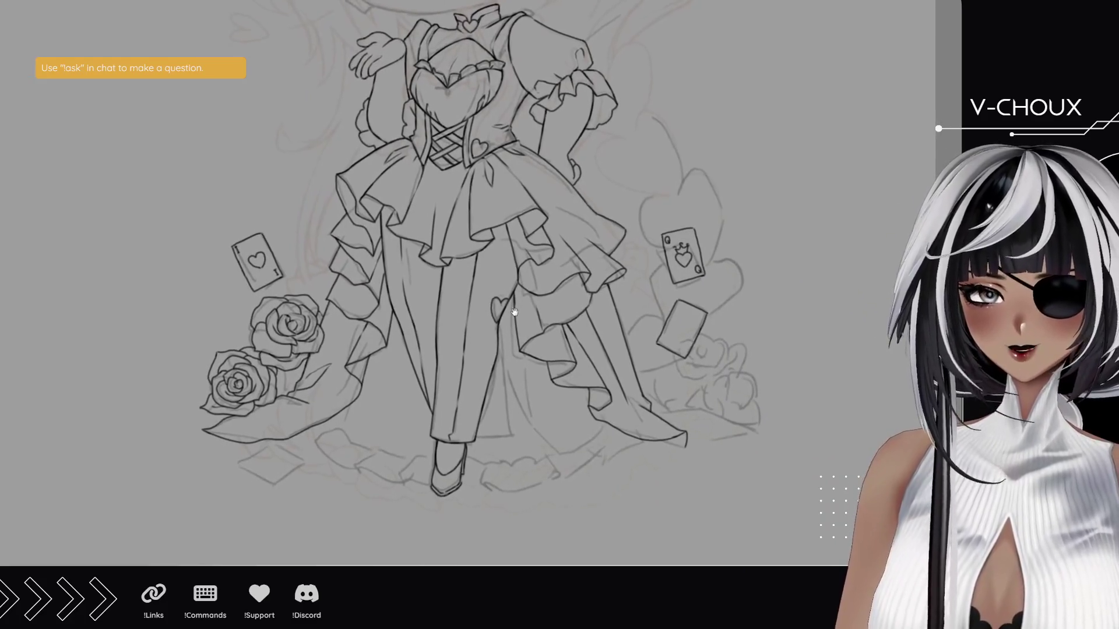
mouse_move(652, 257)
mouse_down()
mouse_move(653, 351)
mouse_move(633, 315)
mouse_up()
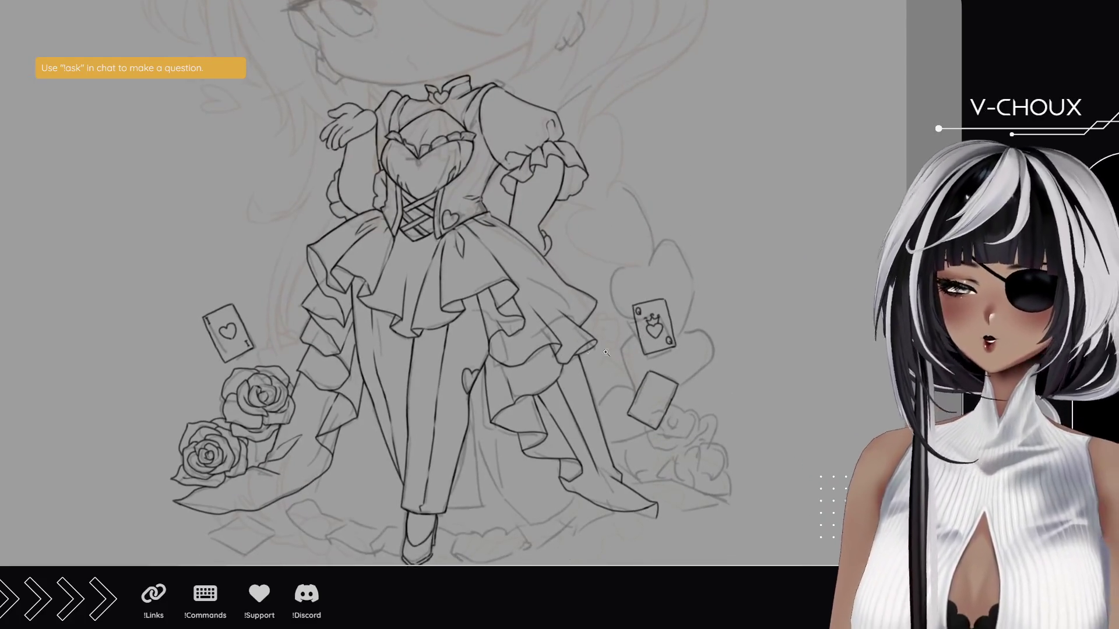
drag(193, 300, 336, 407)
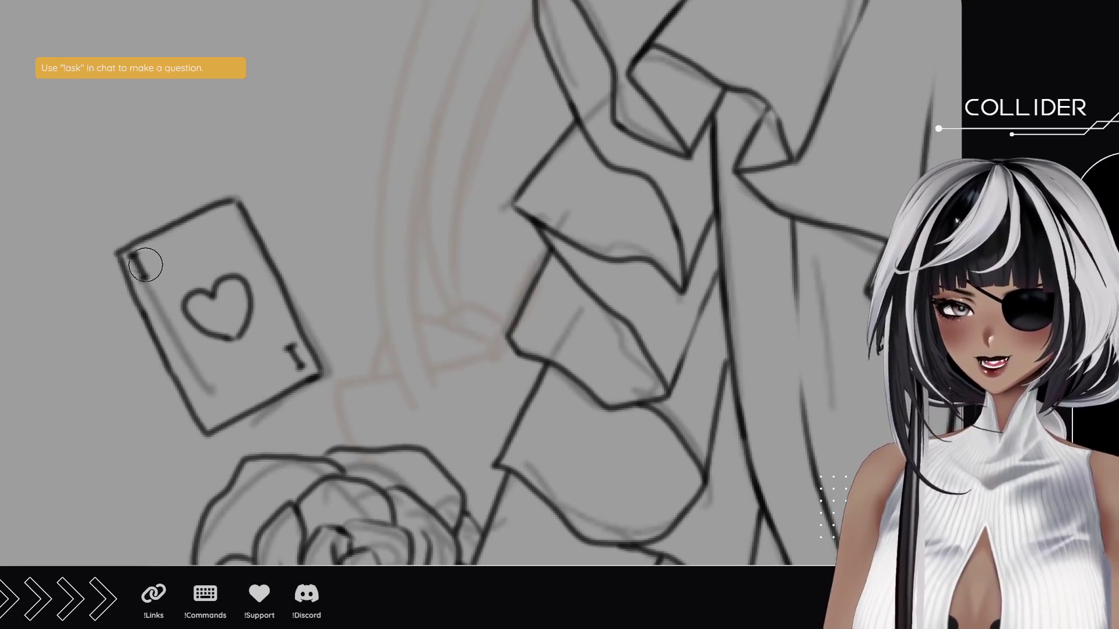
drag(290, 349, 298, 364)
drag(133, 259, 145, 282)
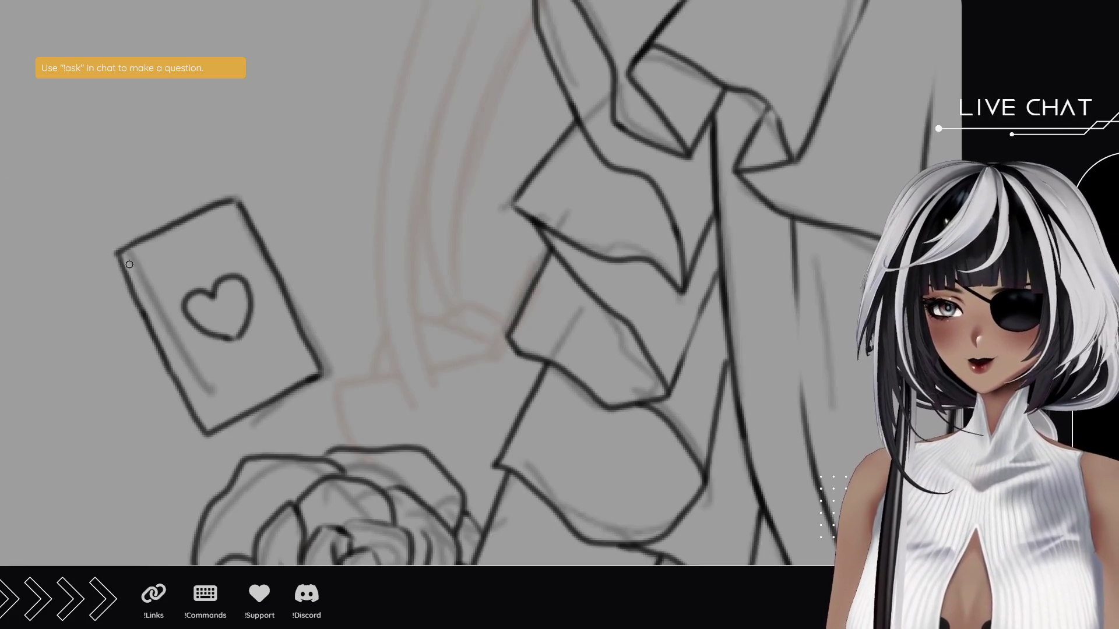
- Redraw '1' index marks at the card's top-left and bottom-right corners
drag(138, 284, 153, 281)
key(ctrl+z)
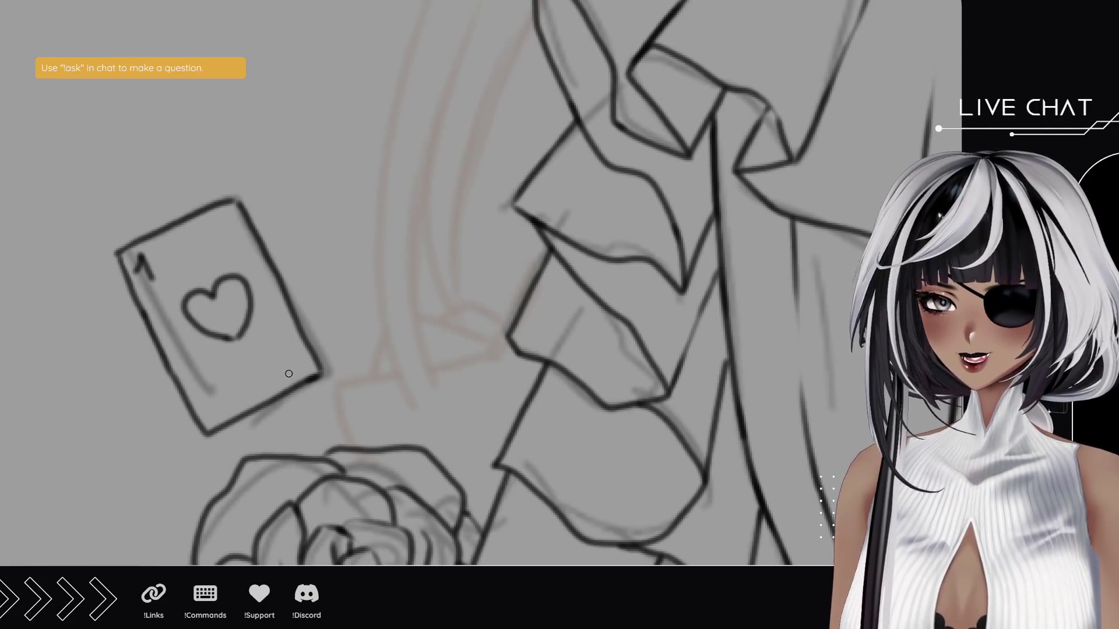
drag(285, 366, 299, 357)
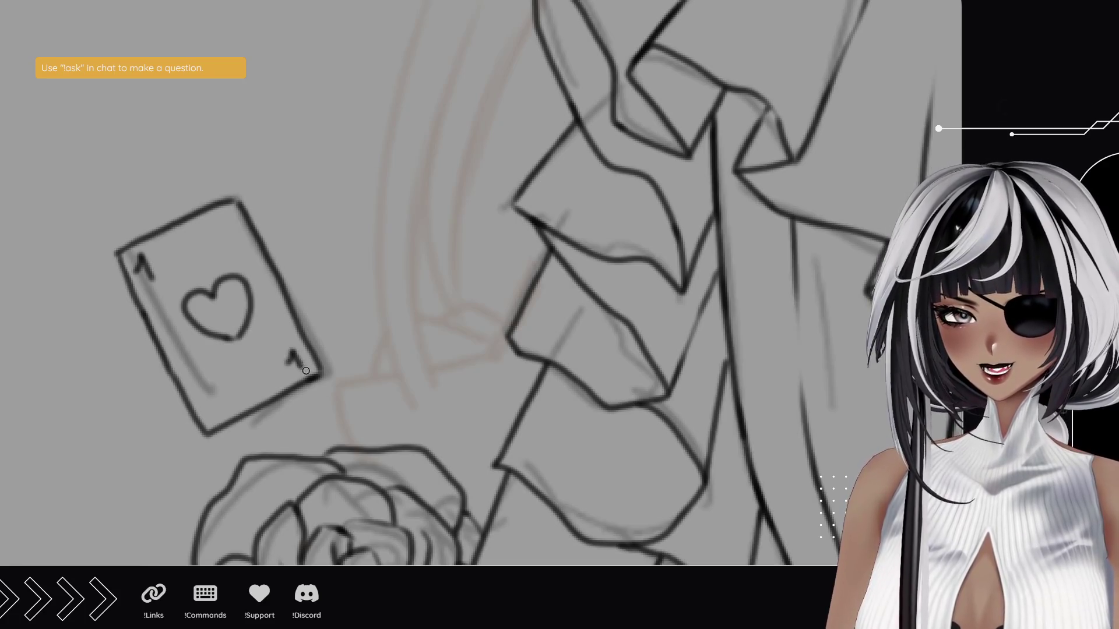
mouse_move(861, 491)
mouse_down()
mouse_move(350, 257)
mouse_move(536, 257)
mouse_move(430, 285)
mouse_move(222, 303)
mouse_move(534, 327)
mouse_move(457, 314)
mouse_up()
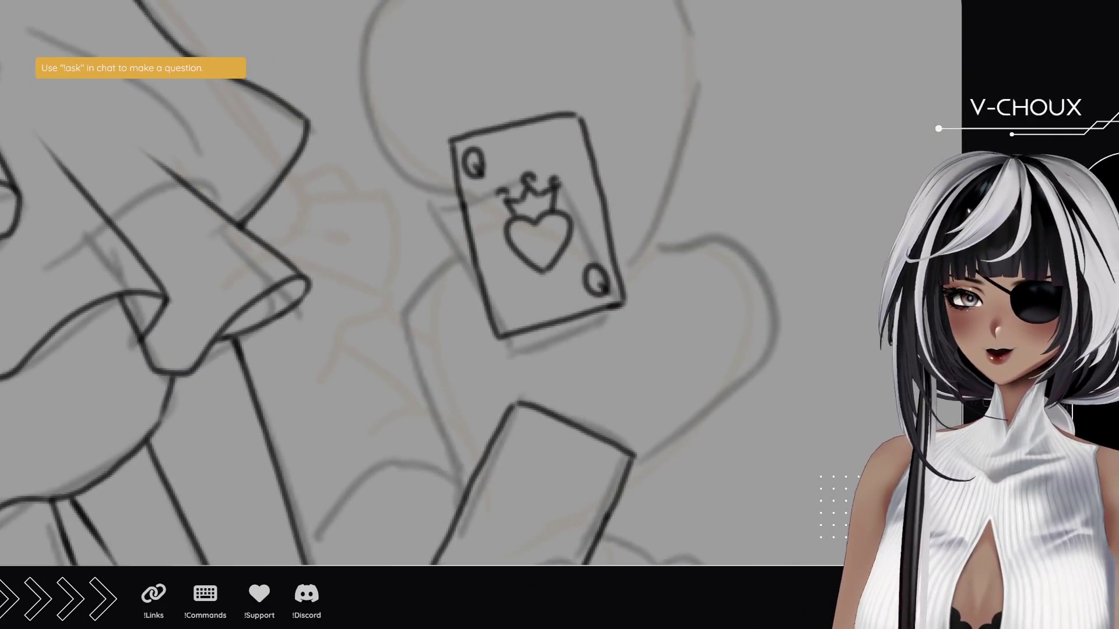
- Erase the queen card's Q, crown and heart, then ink three hearts on the card
mouse_move(478, 159)
mouse_down()
mouse_move(482, 175)
mouse_move(475, 162)
mouse_up()
mouse_move(503, 219)
mouse_down()
mouse_move(572, 237)
mouse_move(535, 270)
mouse_move(596, 285)
mouse_move(589, 267)
mouse_move(601, 283)
mouse_up()
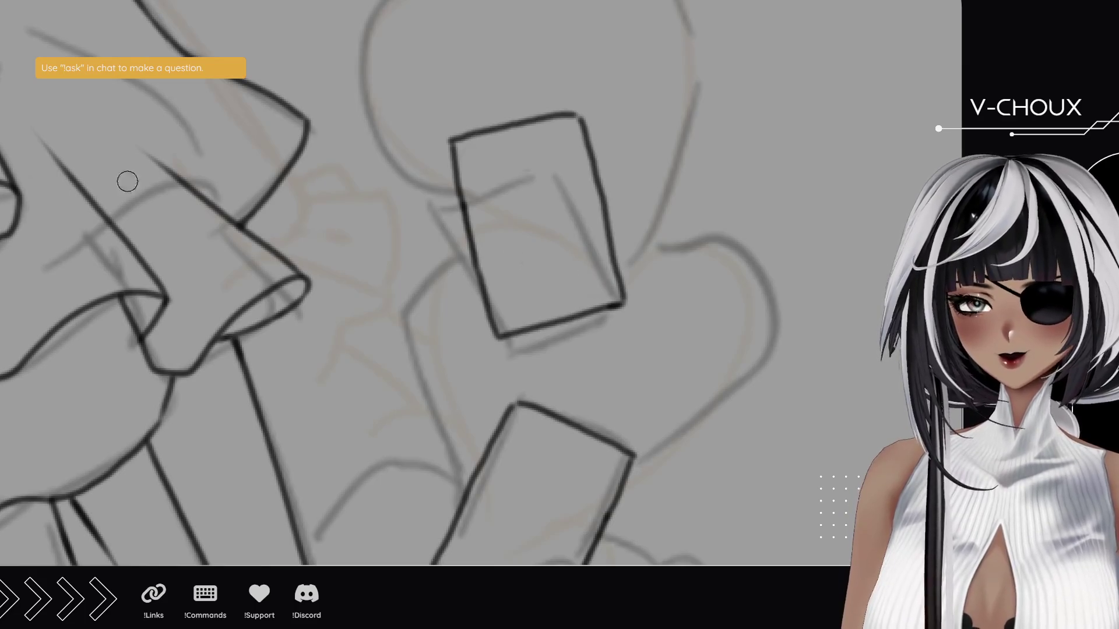
key(e)
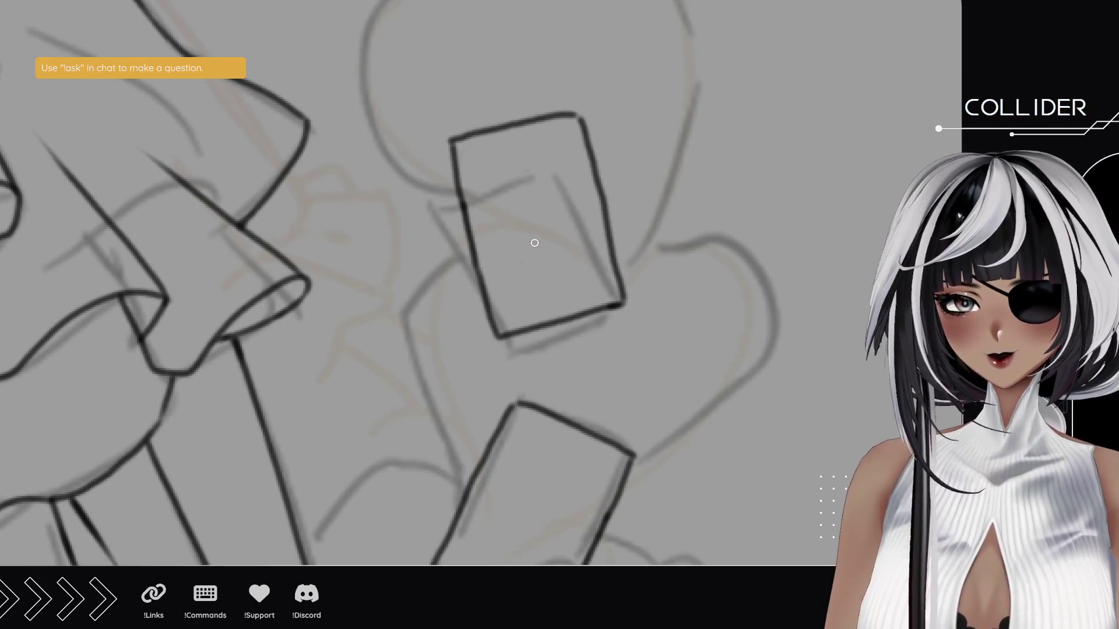
mouse_move(537, 246)
mouse_down()
mouse_move(515, 225)
mouse_move(545, 207)
mouse_move(550, 231)
mouse_move(537, 248)
mouse_up()
mouse_move(520, 186)
mouse_down()
mouse_move(502, 169)
mouse_move(540, 155)
mouse_move(521, 188)
mouse_up()
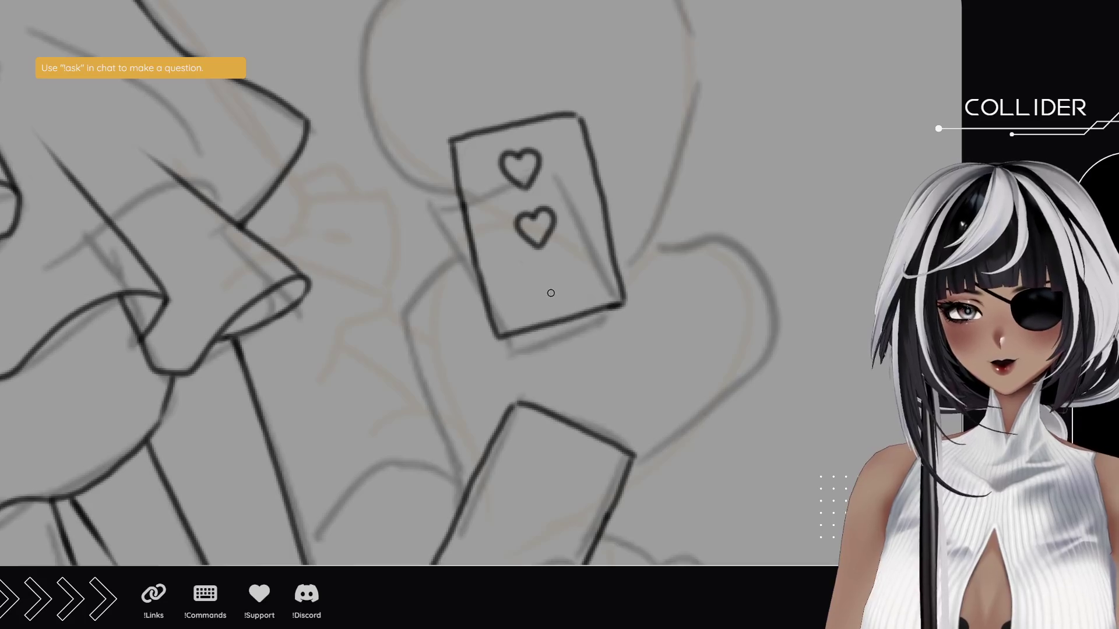
mouse_move(549, 299)
mouse_down()
mouse_move(532, 274)
mouse_move(552, 269)
mouse_move(553, 303)
mouse_up()
- Write a 3 in the top-left and bottom-right corners, undoing the misdrawn one
mouse_move(464, 153)
mouse_down()
mouse_move(479, 152)
mouse_move(470, 185)
mouse_up()
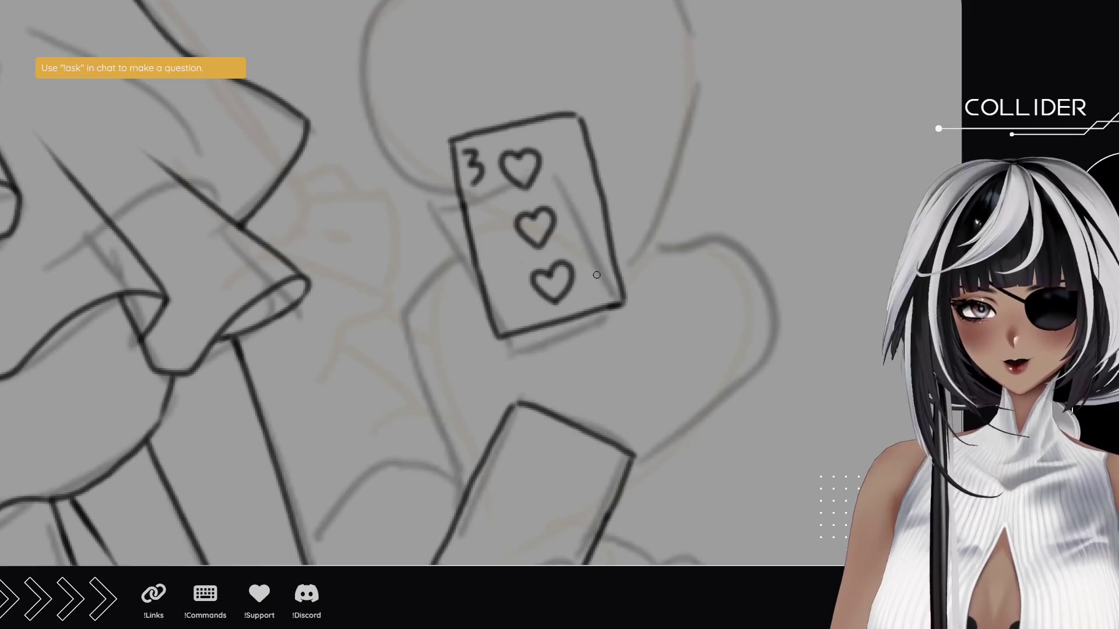
mouse_move(595, 272)
mouse_down()
mouse_move(601, 299)
mouse_move(606, 281)
mouse_move(598, 299)
mouse_up()
key(ctrl+z)
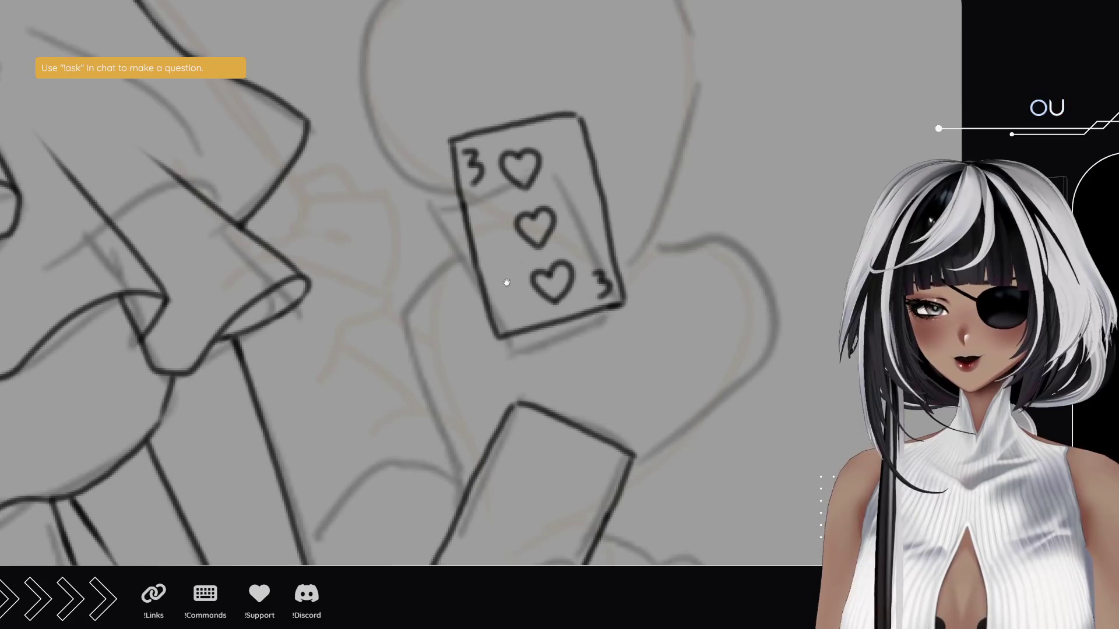
scroll(499, 275, down, 5)
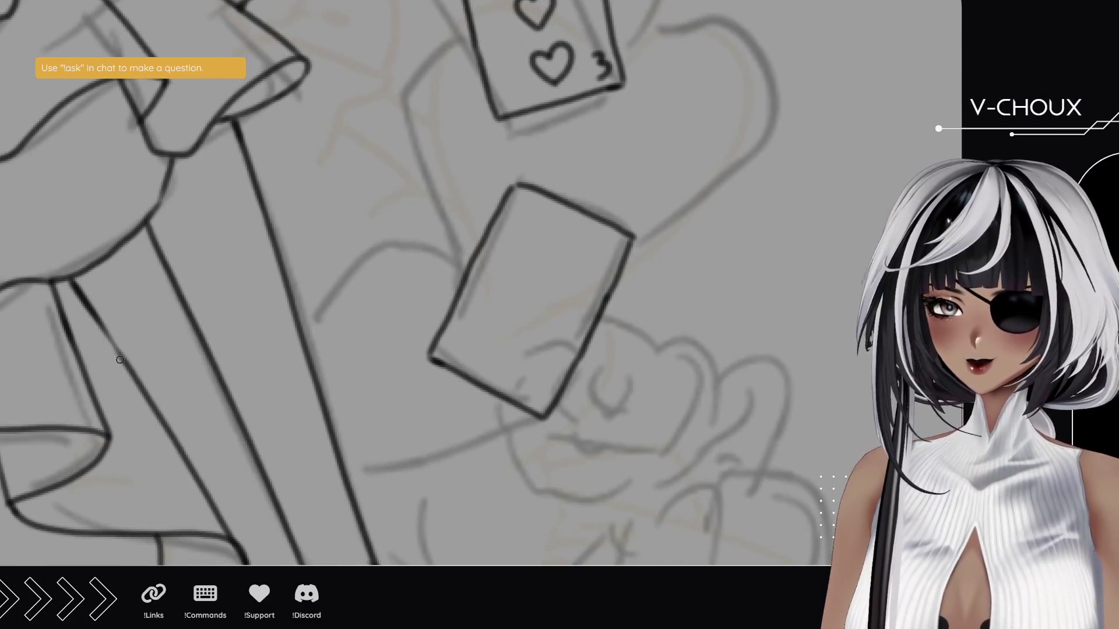
- Rotate the blank card upright and brush five hearts on it, undoing stray strokes
mouse_move(261, 204)
mouse_down()
mouse_move(475, 274)
mouse_move(143, 219)
mouse_up()
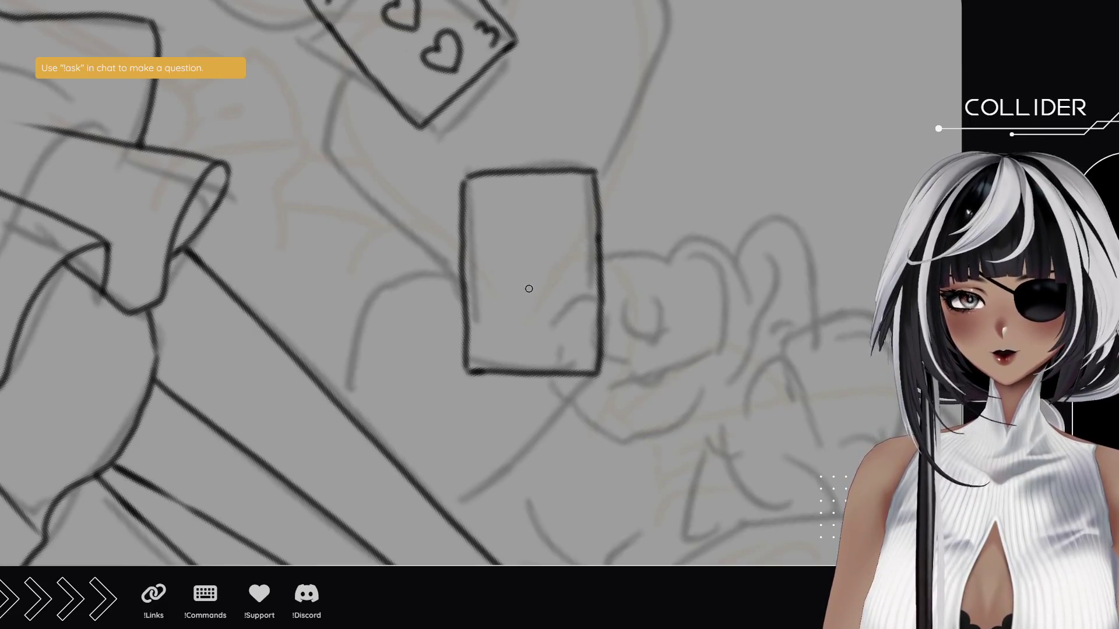
scroll(529, 287, up, 3)
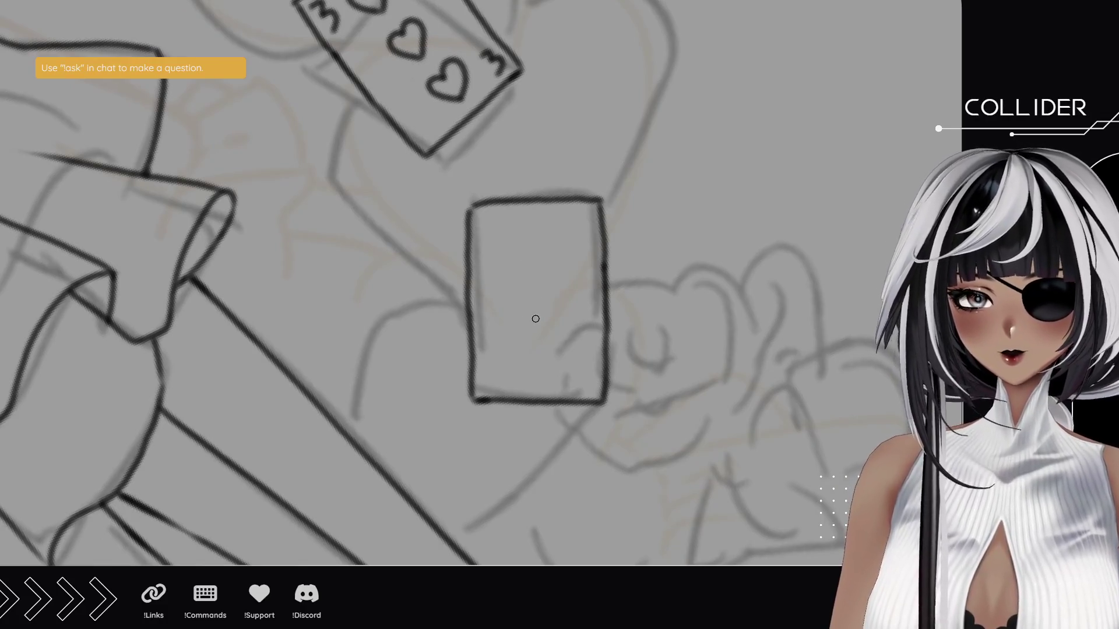
drag(533, 318, 514, 292)
key(ctrl+z)
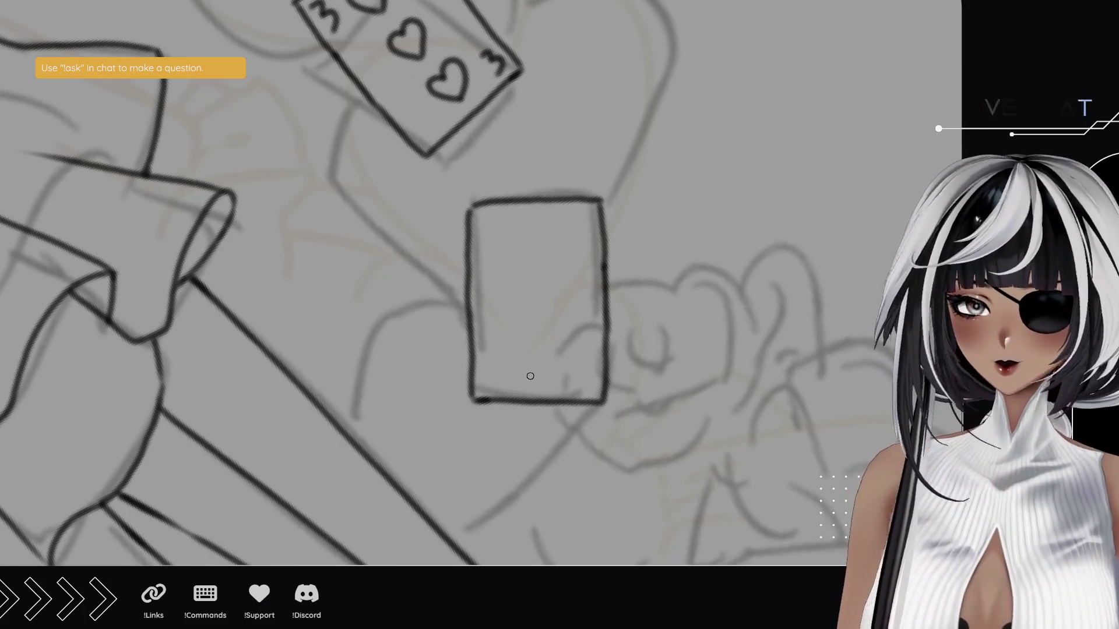
drag(533, 383, 517, 359)
key(ctrl+z)
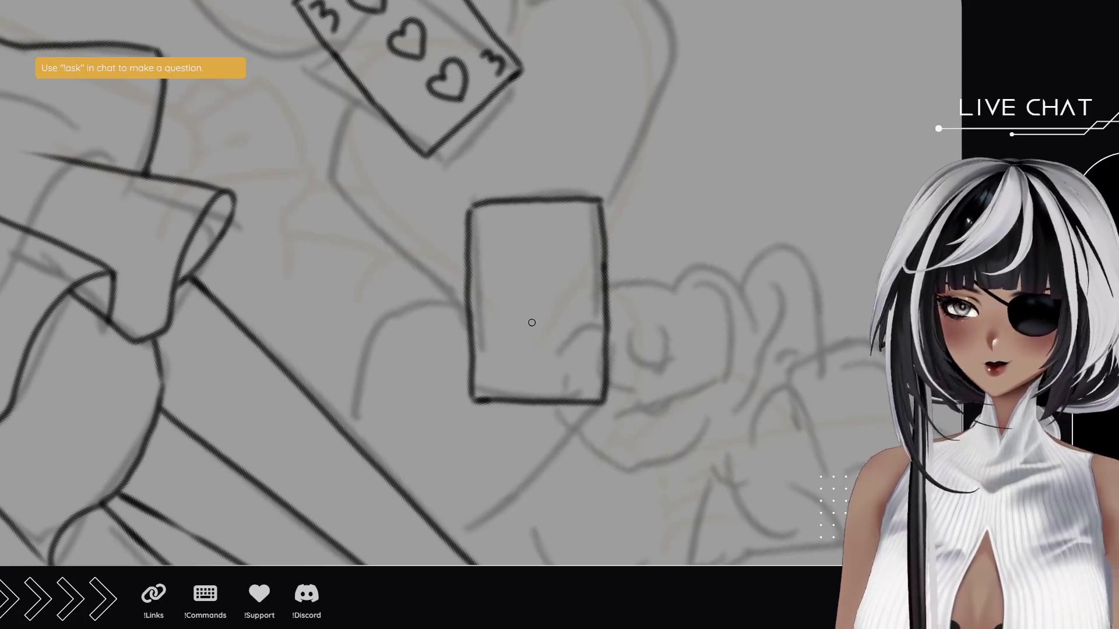
mouse_move(531, 322)
mouse_down()
mouse_move(516, 295)
mouse_move(552, 309)
mouse_move(533, 322)
mouse_up()
mouse_move(505, 259)
mouse_down()
mouse_move(494, 238)
mouse_move(521, 240)
mouse_move(506, 260)
mouse_move(577, 236)
mouse_move(568, 262)
mouse_up()
mouse_move(506, 379)
mouse_down()
mouse_move(496, 365)
mouse_move(519, 353)
mouse_move(504, 376)
mouse_move(505, 354)
mouse_move(505, 373)
mouse_move(559, 372)
mouse_move(555, 355)
mouse_move(581, 356)
mouse_move(566, 376)
mouse_up()
key(ctrl+z)
- Write 5 in the top-left and upside-down bottom-right corners, then reset rotation and zoom onto the hem
drag(488, 214, 482, 231)
drag(586, 375, 580, 392)
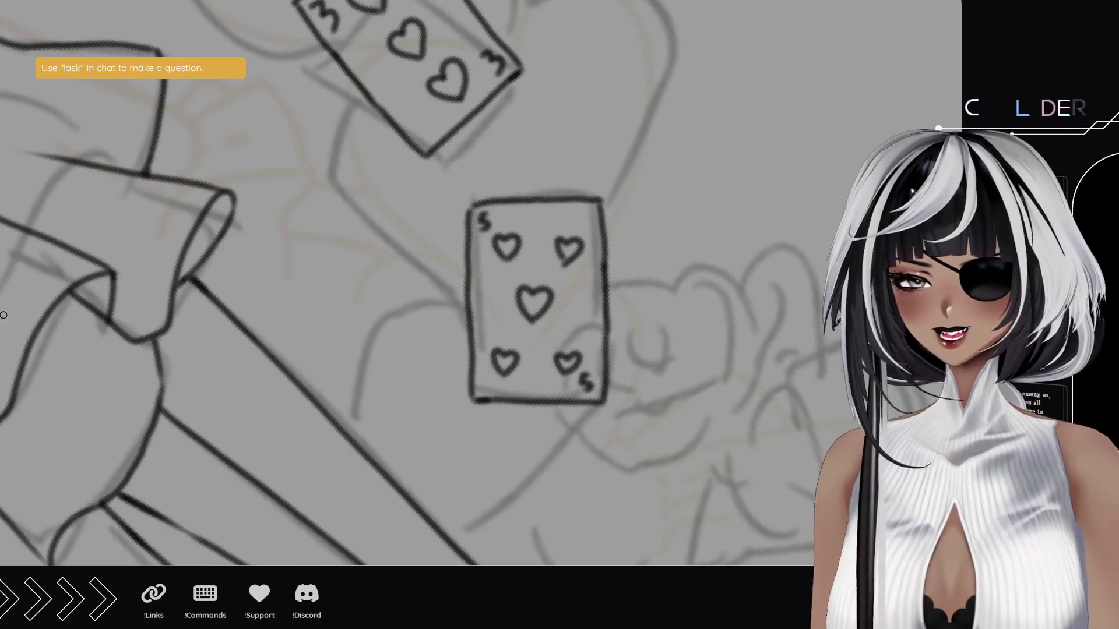
key(6)
key(5)
key(2)
mouse_move(352, 296)
mouse_down()
mouse_move(454, 324)
mouse_move(492, 307)
mouse_move(448, 270)
mouse_up()
mouse_move(495, 369)
mouse_down()
mouse_move(756, 351)
mouse_move(744, 320)
mouse_move(360, 337)
mouse_up()
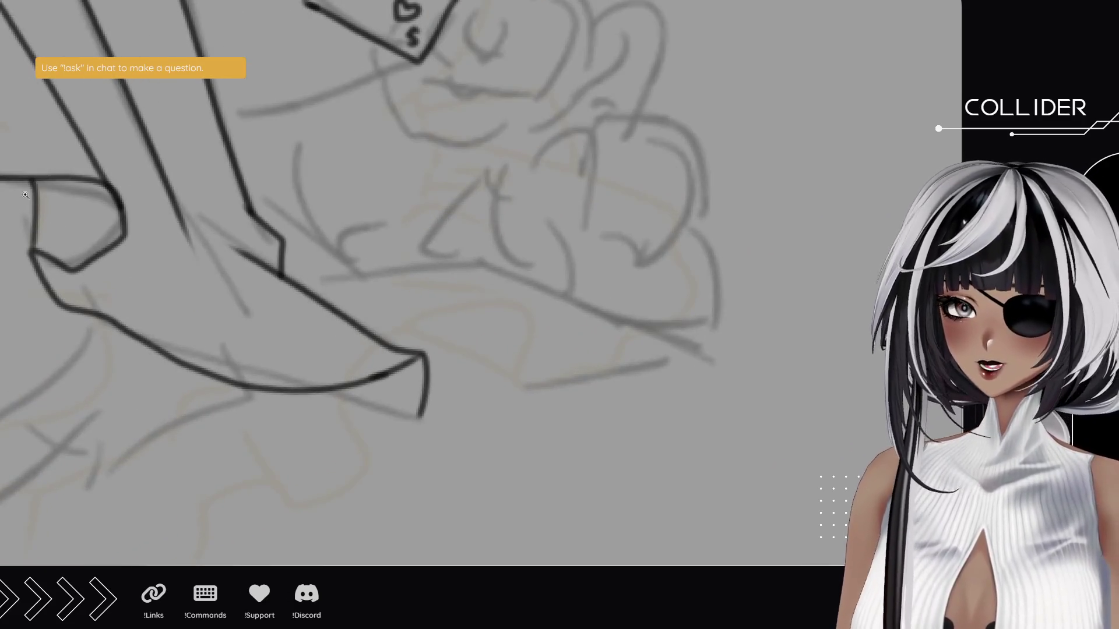
- Ink the hem ruffle's top edge from the shoe tip, retrying the stroke until it's clean
mouse_move(422, 418)
mouse_down()
mouse_move(752, 352)
mouse_move(652, 332)
mouse_move(627, 313)
mouse_up()
key(ctrl+z)
mouse_move(748, 350)
mouse_down()
mouse_move(656, 330)
mouse_move(487, 265)
mouse_move(344, 298)
mouse_up()
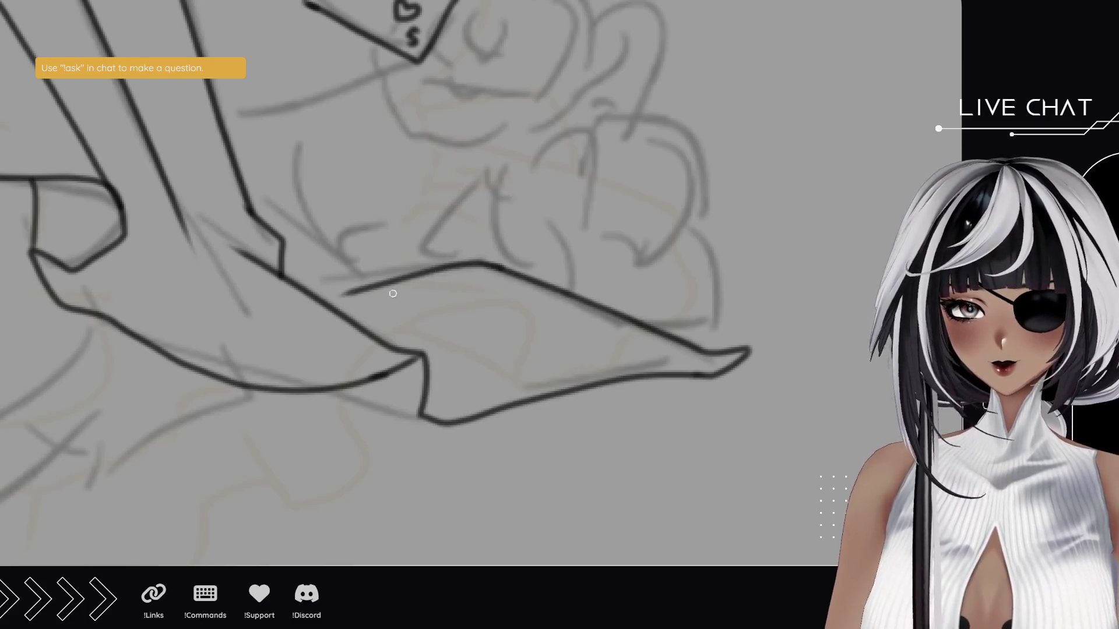
key(ctrl+z)
drag(475, 258, 319, 287)
key(ctrl+z)
drag(483, 260, 314, 286)
key(ctrl+z)
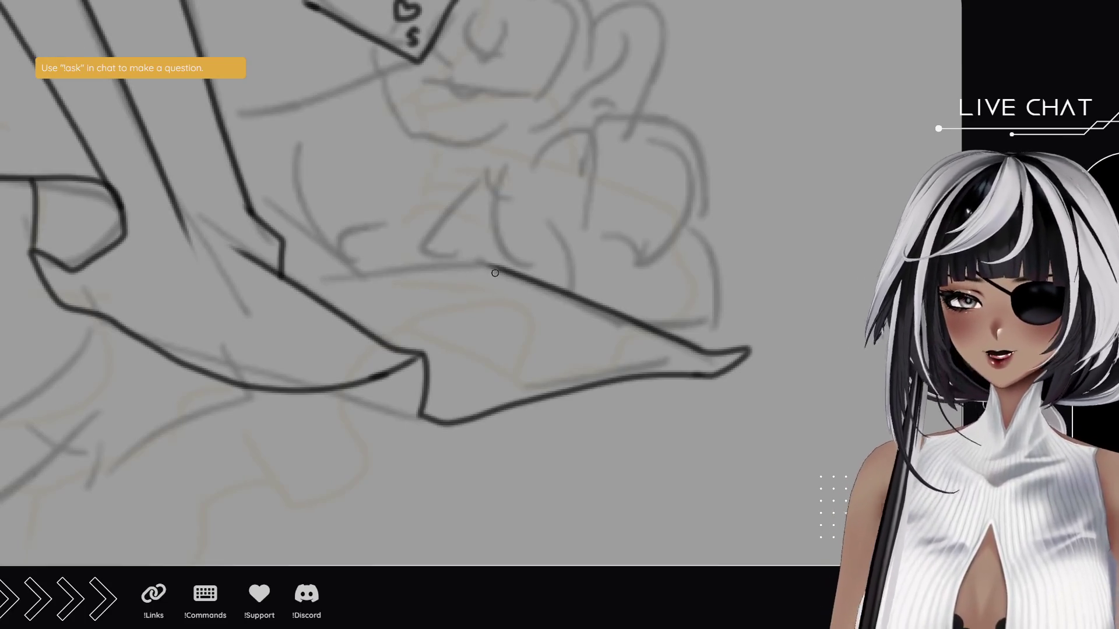
drag(494, 260, 344, 286)
key(ctrl+z)
drag(501, 262, 320, 288)
key(ctrl+z)
drag(508, 270, 354, 275)
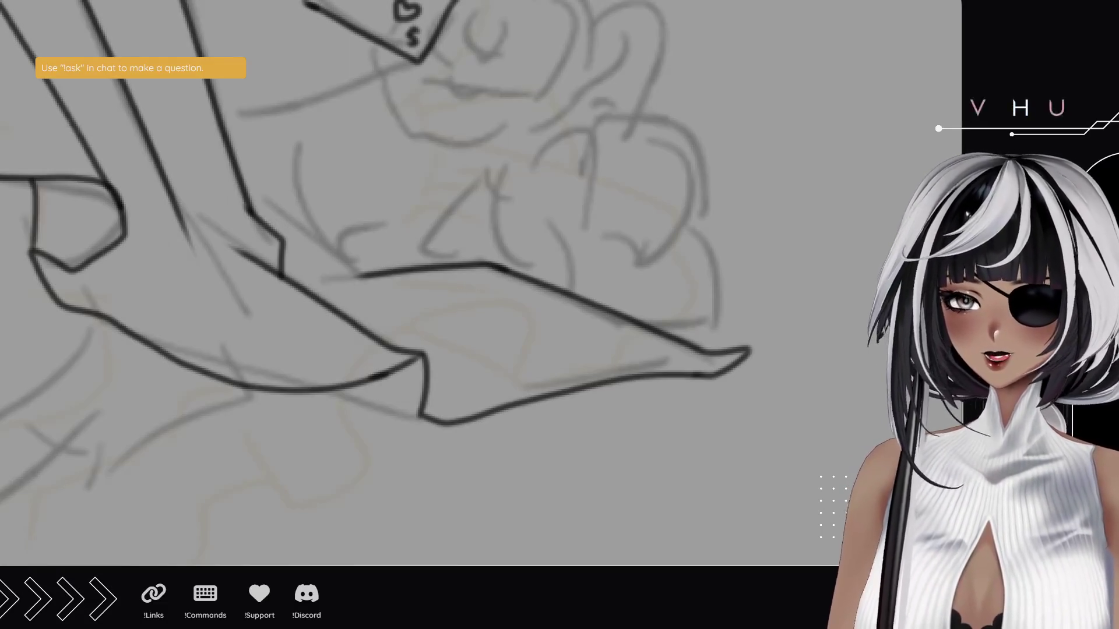
mouse_move(354, 275)
mouse_down()
mouse_move(507, 242)
mouse_move(378, 222)
mouse_move(297, 387)
mouse_move(148, 278)
mouse_up()
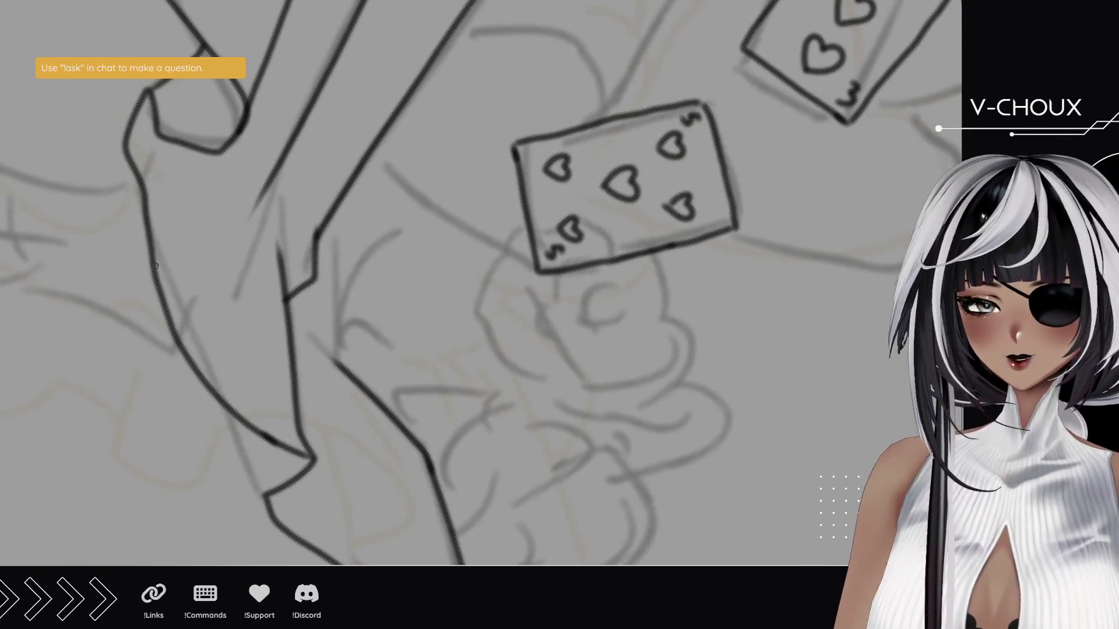
- Extend the skirt line upward, then hand-letter 'TRi' on an empty part of the canvas
mouse_move(347, 372)
mouse_down()
mouse_move(320, 348)
mouse_move(339, 329)
mouse_move(341, 201)
mouse_up()
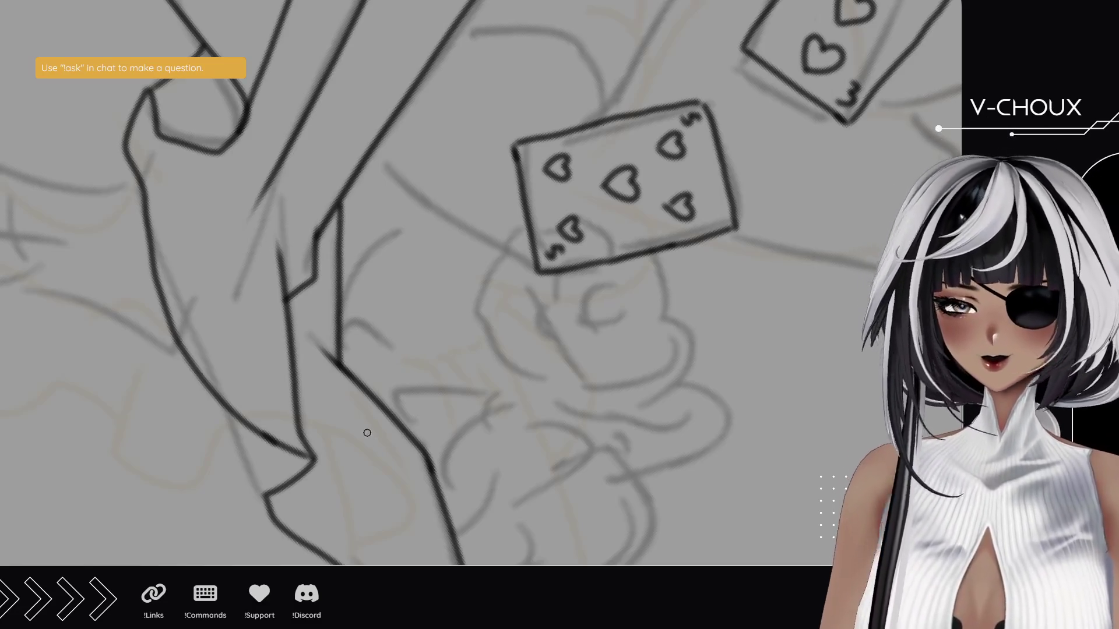
mouse_move(544, 425)
mouse_down()
mouse_move(465, 290)
mouse_move(192, 156)
mouse_up()
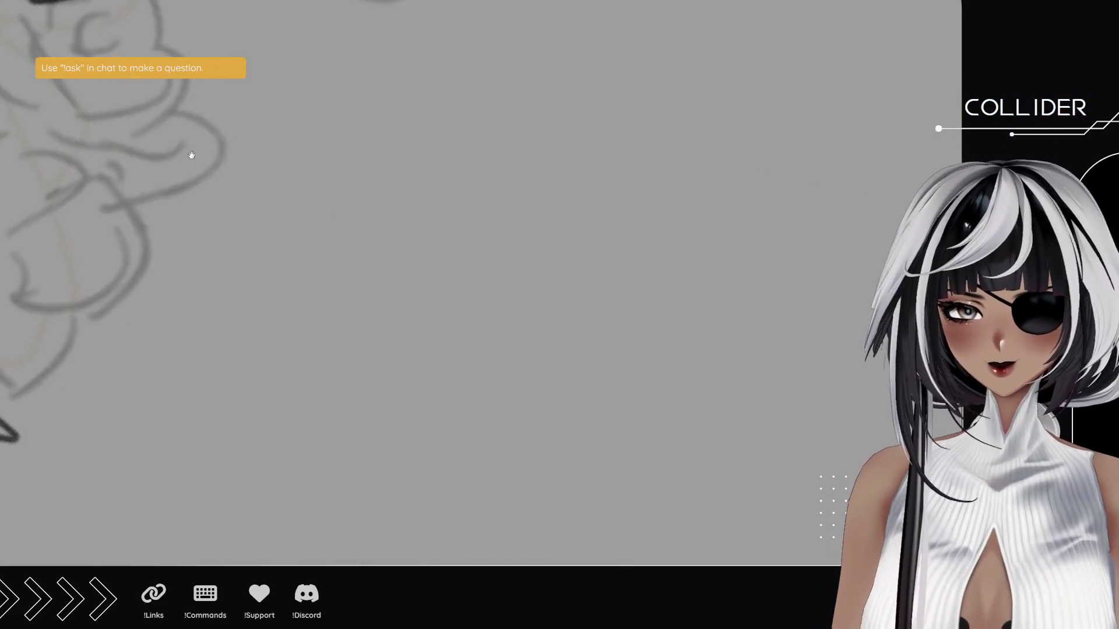
click(303, 205)
mouse_move(320, 203)
mouse_down()
mouse_move(332, 249)
mouse_move(344, 197)
mouse_up()
mouse_move(352, 211)
mouse_down()
mouse_move(359, 246)
mouse_move(410, 235)
mouse_up()
click(402, 195)
mouse_move(403, 191)
mouse_down()
mouse_move(391, 197)
mouse_move(474, 224)
mouse_move(494, 203)
mouse_up()
- Finish the word 'TRiGGER' and start a doodle beside it with a filled black eye
mouse_move(492, 177)
mouse_down()
mouse_move(507, 218)
mouse_move(513, 171)
mouse_up()
mouse_move(492, 193)
mouse_down()
mouse_move(518, 187)
mouse_move(540, 205)
mouse_up()
drag(518, 166, 526, 205)
drag(516, 161, 586, 208)
mouse_move(590, 142)
mouse_down()
mouse_move(625, 213)
mouse_move(663, 205)
mouse_move(609, 141)
mouse_up()
mouse_move(687, 185)
mouse_down()
mouse_move(676, 181)
mouse_move(711, 169)
mouse_up()
- Sketch the doodle's head dome, brow line and eye-patch marks, plus a # anger mark beside BONK
mouse_move(605, 186)
mouse_down()
mouse_move(553, 185)
mouse_move(539, 204)
mouse_move(449, 151)
mouse_move(490, 195)
mouse_move(538, 205)
mouse_up()
drag(402, 198, 481, 215)
mouse_move(376, 169)
mouse_down()
mouse_move(356, 151)
mouse_move(382, 166)
mouse_move(415, 114)
mouse_move(446, 114)
mouse_up()
mouse_move(685, 91)
mouse_down()
mouse_move(617, 104)
mouse_move(692, 106)
mouse_up()
drag(590, 134, 712, 140)
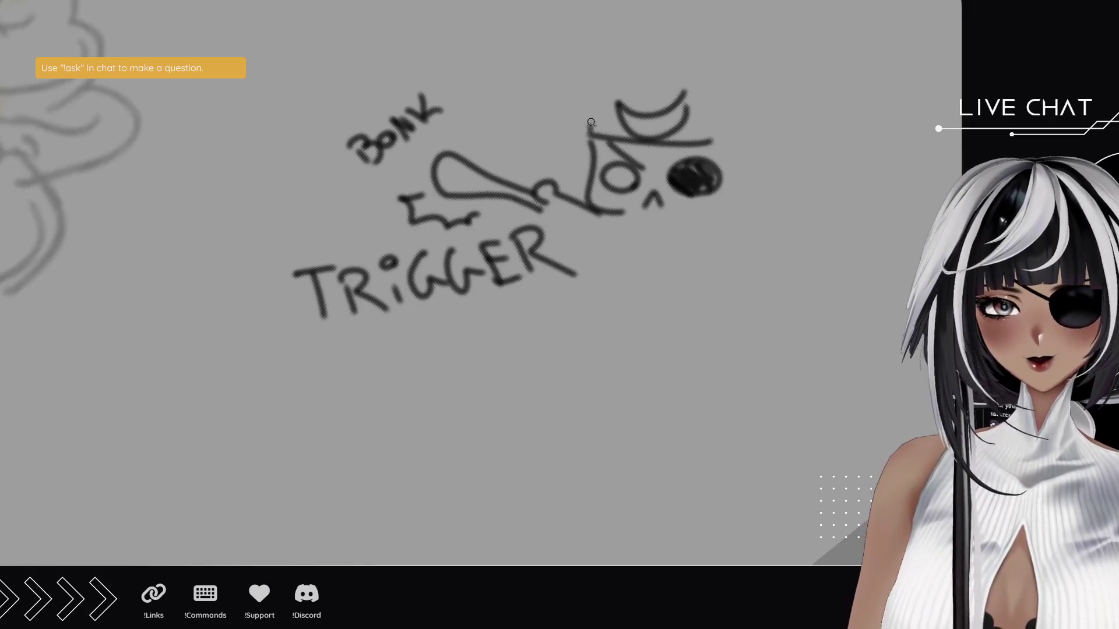
drag(590, 131, 727, 204)
mouse_move(723, 149)
mouse_down()
mouse_move(697, 213)
mouse_move(733, 195)
mouse_up()
drag(587, 204, 563, 151)
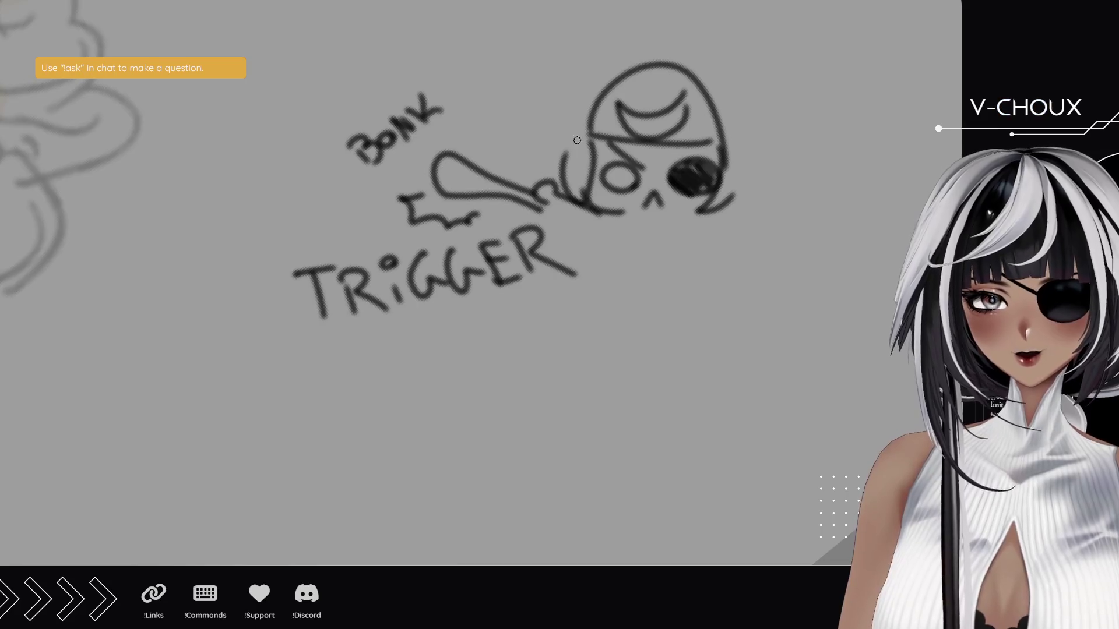
drag(666, 116, 640, 190)
mouse_move(507, 276)
mouse_down()
mouse_move(510, 294)
mouse_move(583, 315)
mouse_up()
mouse_move(463, 174)
mouse_down()
mouse_move(451, 220)
mouse_move(469, 225)
mouse_up()
mouse_move(446, 196)
mouse_down()
mouse_move(490, 185)
mouse_move(488, 198)
mouse_up()
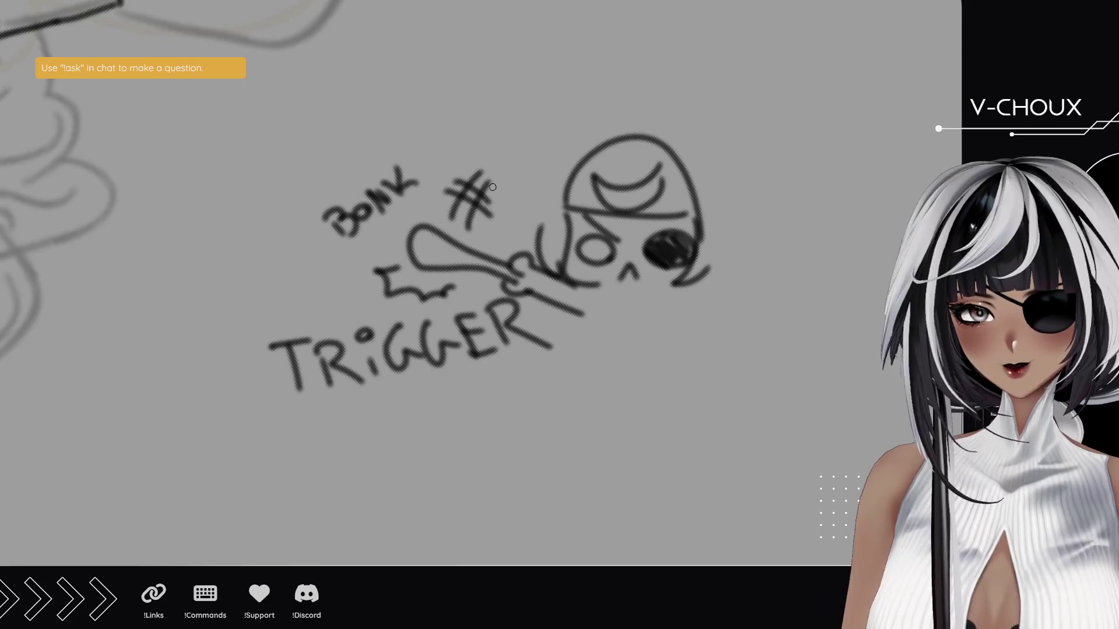
- Redraw a shorter arc over the head, outline the hair, darken the eye patch and add neck lines
mouse_move(666, 121)
mouse_down()
mouse_move(606, 95)
mouse_move(507, 178)
mouse_up()
key(ctrl+z)
mouse_move(658, 121)
mouse_down()
mouse_move(565, 132)
mouse_move(493, 234)
mouse_move(536, 227)
mouse_up()
mouse_move(648, 119)
mouse_down()
mouse_move(755, 215)
mouse_move(738, 284)
mouse_up()
drag(595, 286, 615, 287)
key(ctrl+z)
mouse_move(624, 223)
mouse_down()
mouse_move(665, 248)
mouse_move(676, 242)
mouse_up()
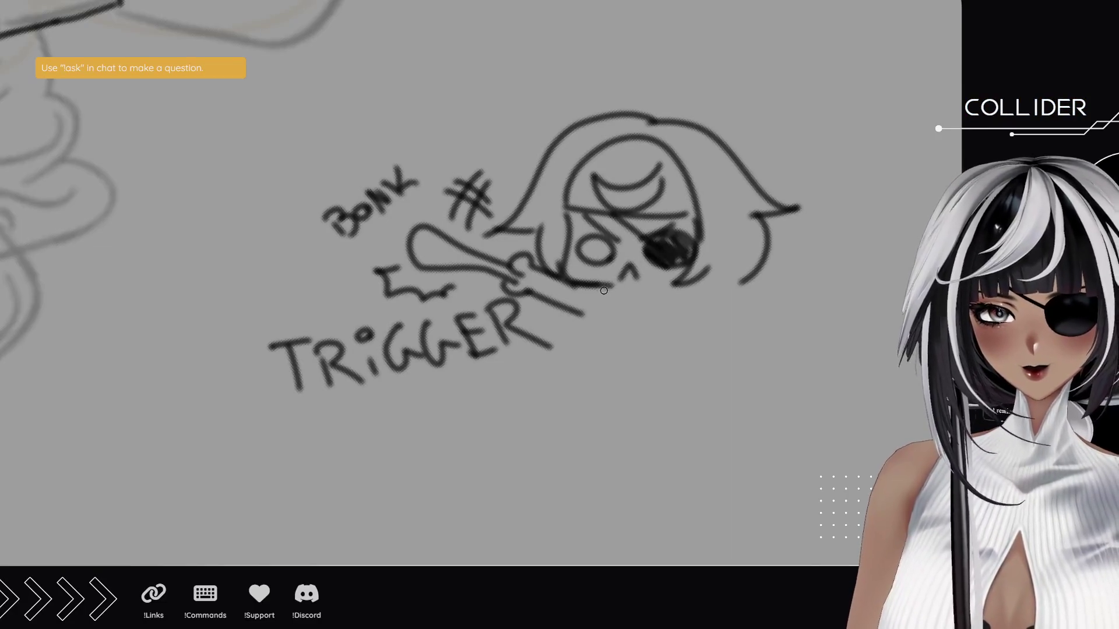
drag(598, 293, 589, 353)
drag(673, 298, 687, 352)
mouse_move(748, 279)
mouse_down()
mouse_move(727, 295)
mouse_move(755, 359)
mouse_up()
mouse_move(676, 300)
mouse_down()
mouse_move(704, 299)
mouse_move(739, 367)
mouse_up()
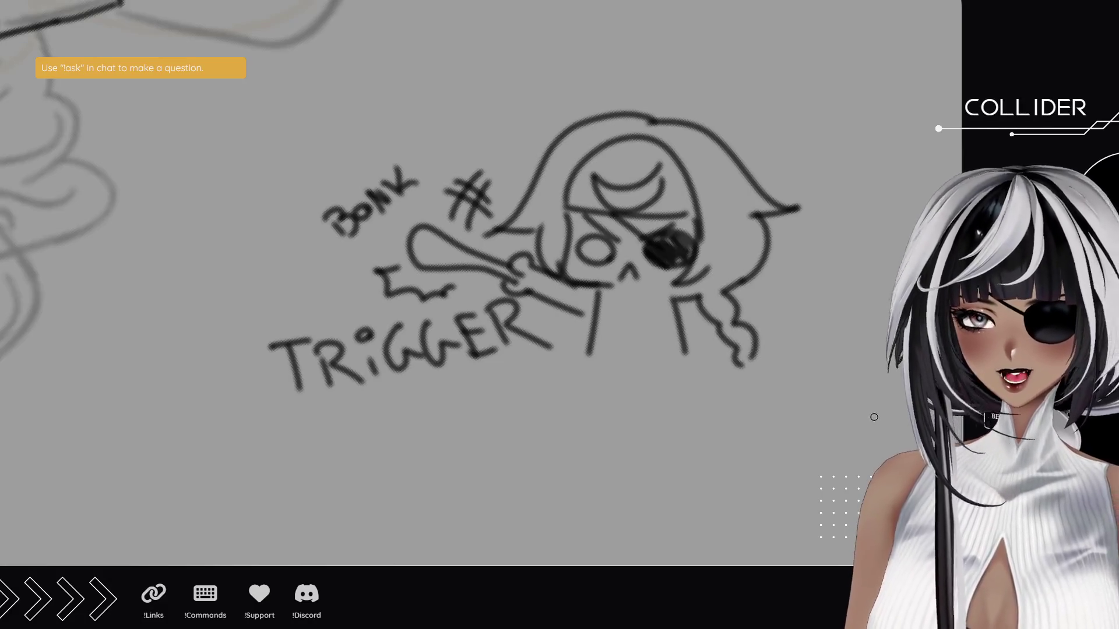
drag(864, 414, 816, 472)
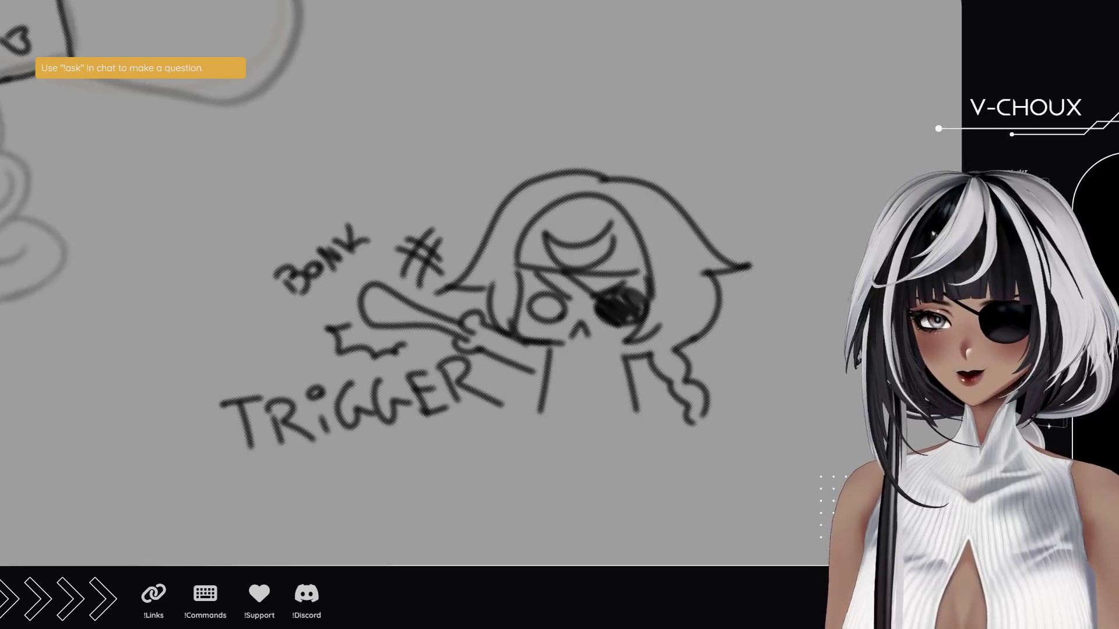
- Letter '+ MORi' after the TRiGGER word
scroll(363, 418, down, 3)
mouse_move(218, 387)
mouse_down()
mouse_move(220, 425)
mouse_move(240, 400)
mouse_move(325, 408)
mouse_up()
mouse_move(343, 376)
mouse_down()
mouse_move(373, 396)
mouse_move(423, 387)
mouse_up()
click(415, 353)
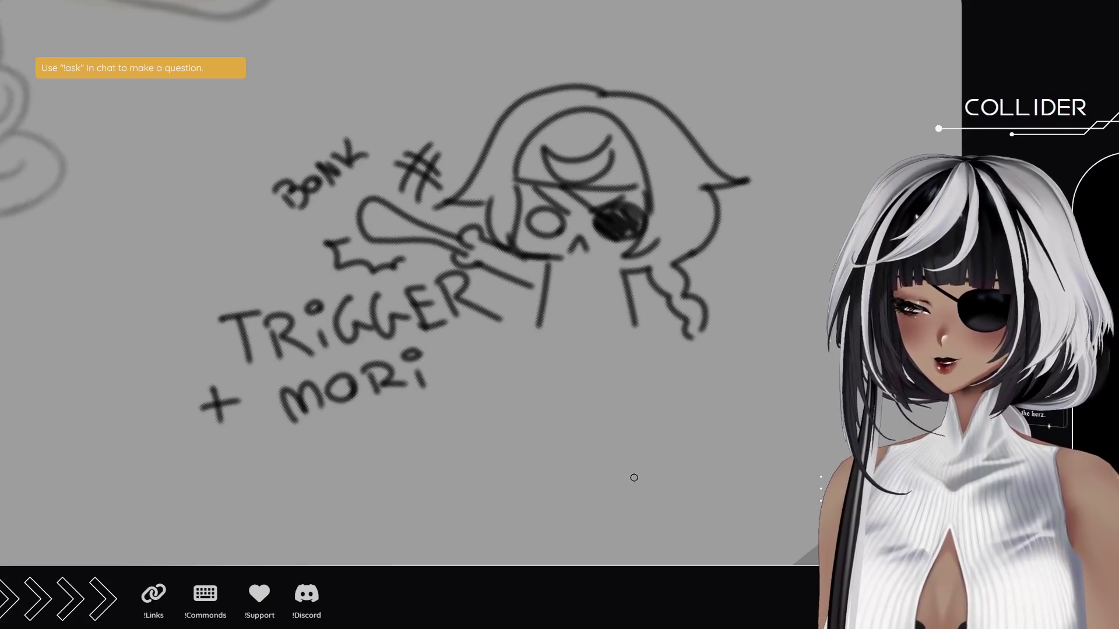
- Write another 'BONK!!' above the first BONK
mouse_move(178, 156)
mouse_down()
mouse_move(230, 149)
mouse_move(281, 95)
mouse_up()
mouse_move(290, 98)
mouse_down()
mouse_move(274, 114)
mouse_move(306, 115)
mouse_up()
click(324, 105)
drag(280, 60, 372, 133)
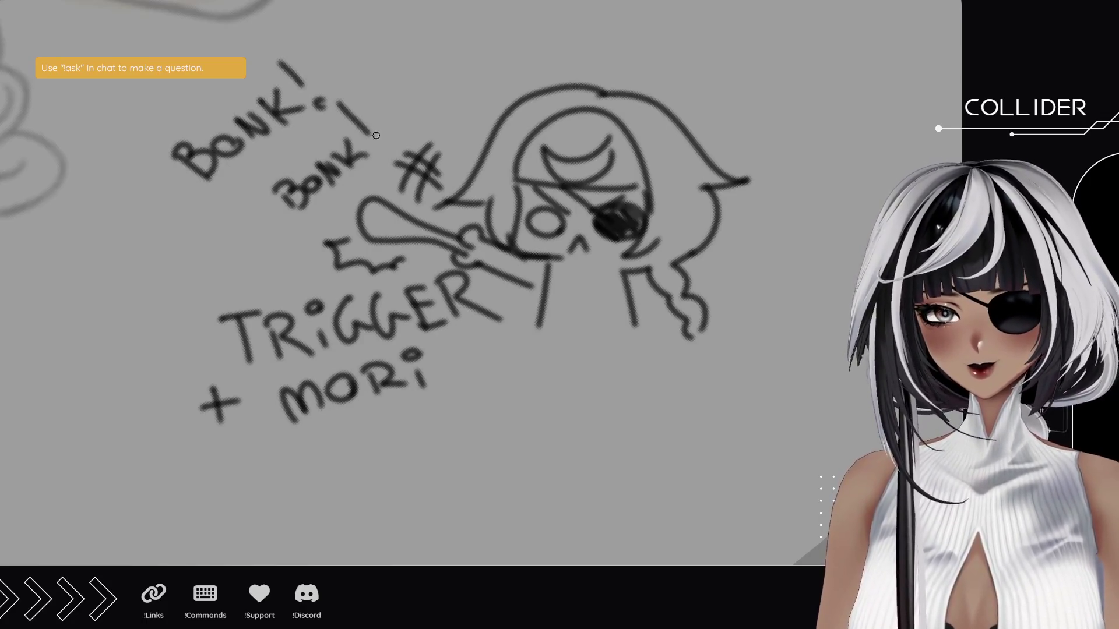
click(381, 141)
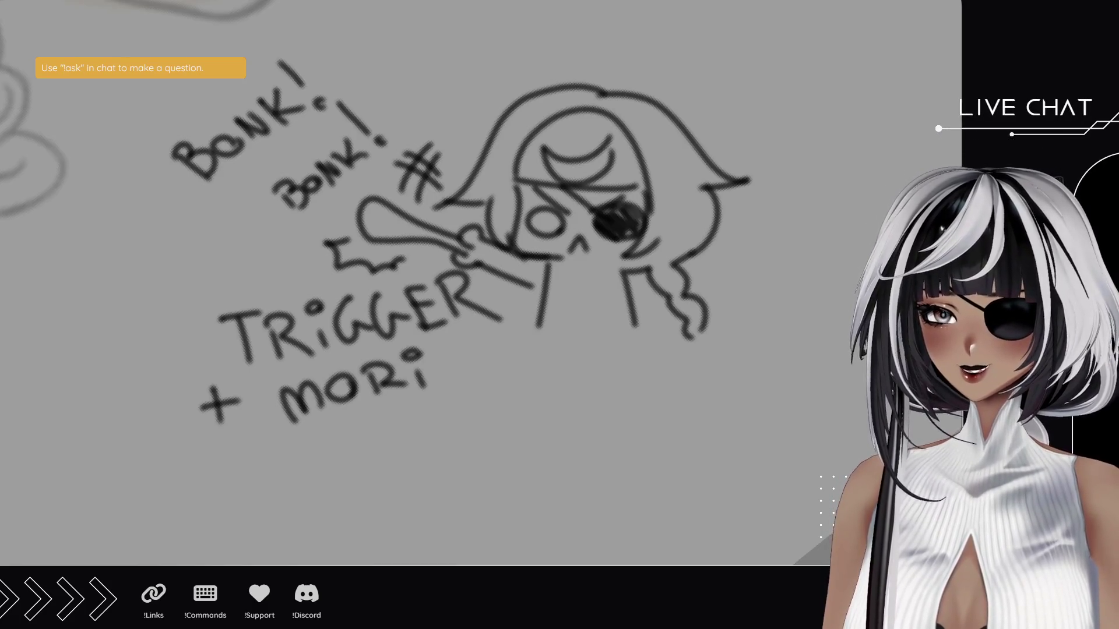
- Lasso the entire BONK and TRiGGER doodle and delete it
drag(386, 262, 450, 262)
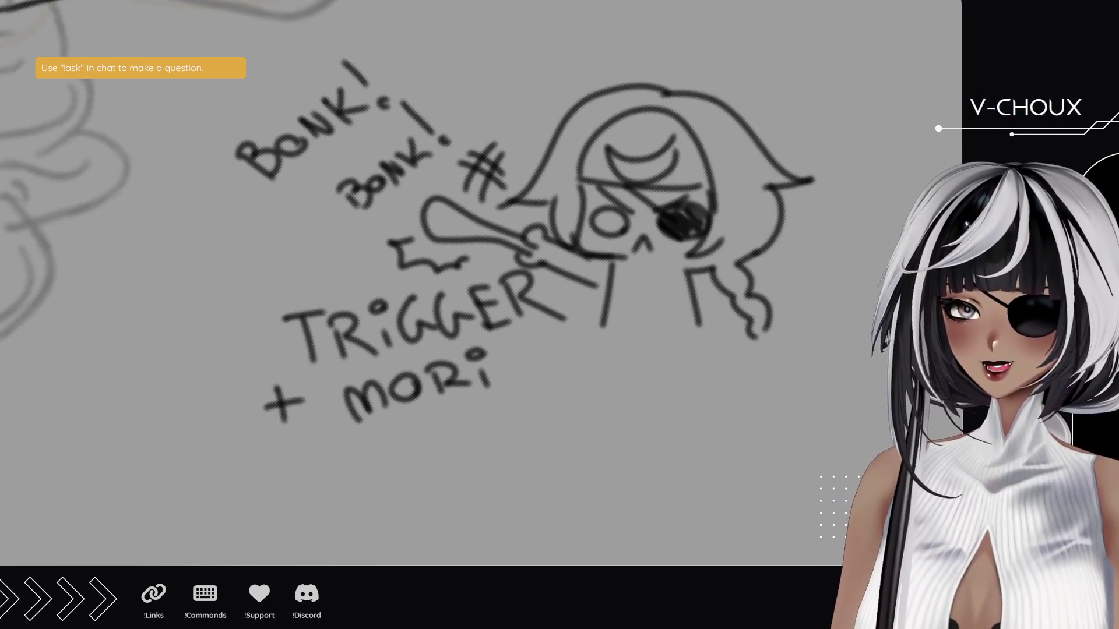
mouse_move(325, 180)
mouse_down()
mouse_move(282, 220)
mouse_move(308, 245)
mouse_up()
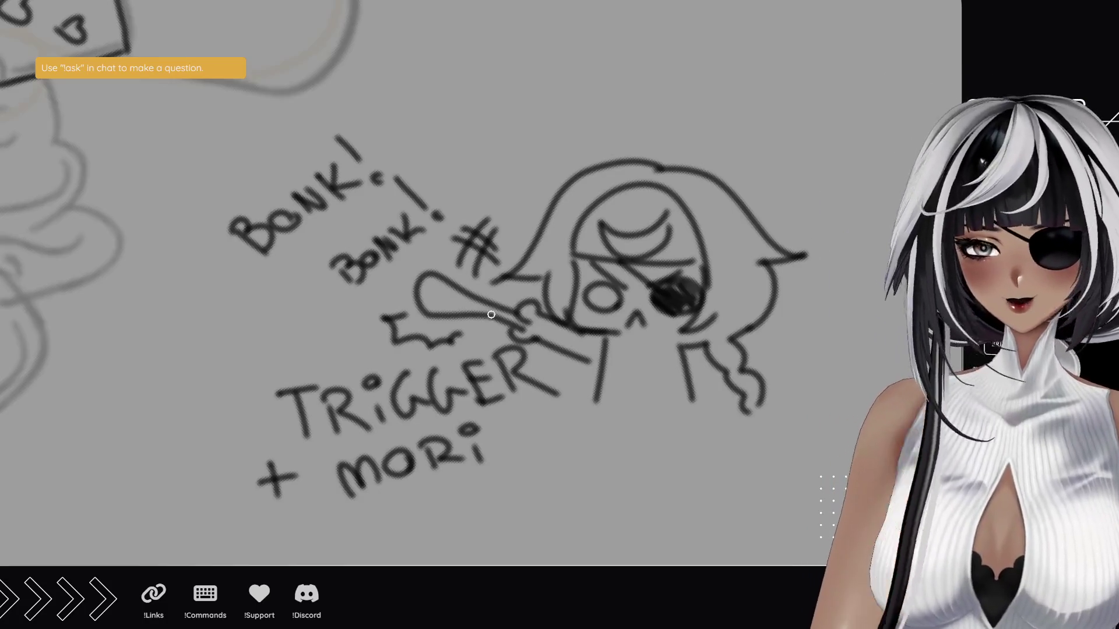
mouse_move(338, 96)
mouse_down()
mouse_move(192, 274)
mouse_move(262, 501)
mouse_move(863, 291)
mouse_move(598, 44)
mouse_move(367, 99)
mouse_up()
mouse_move(224, 467)
mouse_down()
mouse_move(244, 542)
mouse_move(321, 516)
mouse_up()
key(Delete)
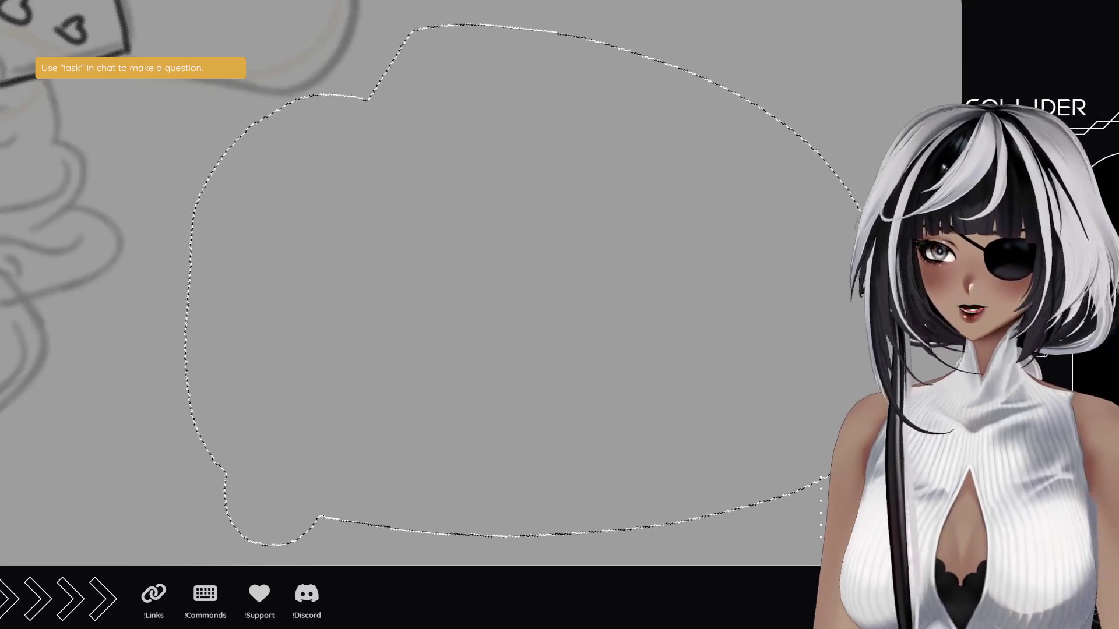
- Clear the leftover lasso selection with Ctrl+D
key(ctrl+d)
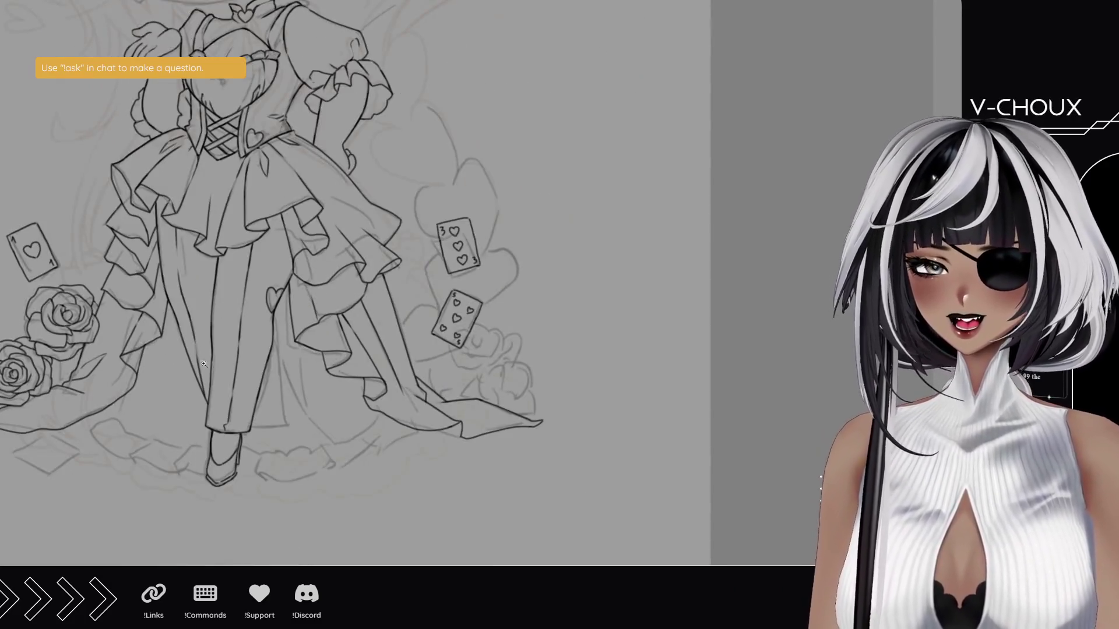
- Pan and zoom to the twin roses and lasso around the ace of hearts card
mouse_move(339, 399)
mouse_down()
mouse_move(349, 362)
mouse_move(421, 301)
mouse_up()
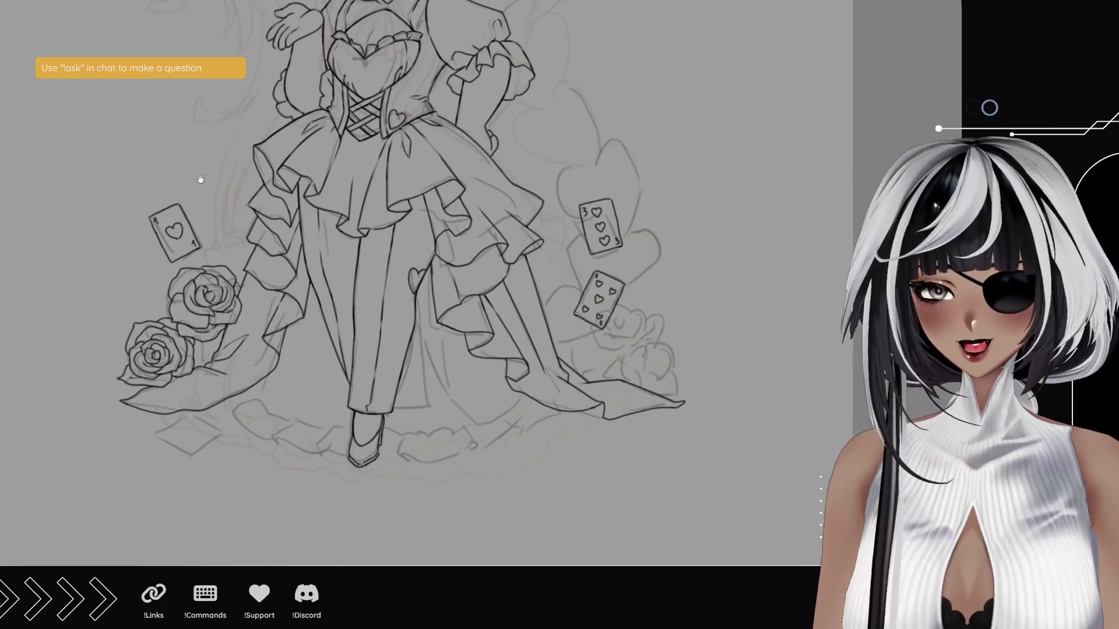
drag(200, 179, 282, 155)
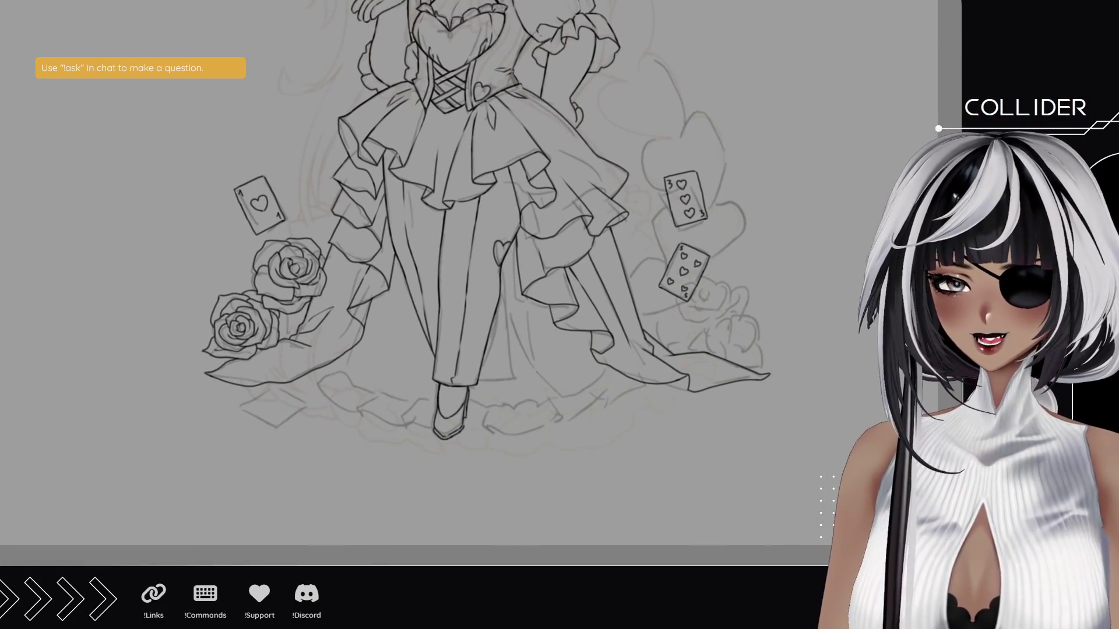
scroll(256, 289, up, 5)
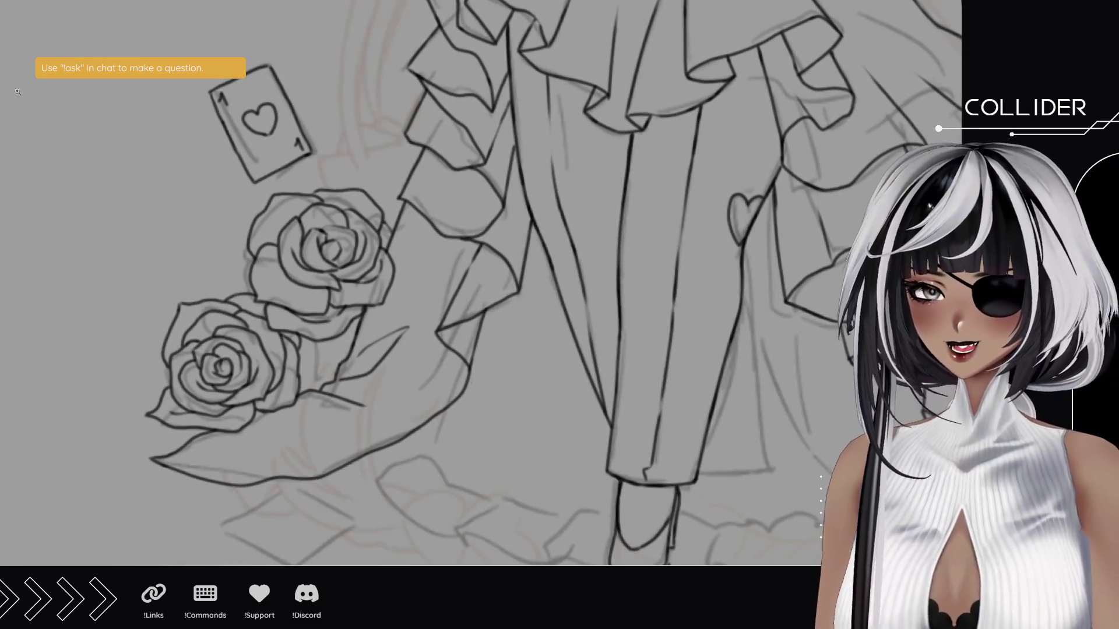
mouse_move(273, 187)
mouse_down()
mouse_move(201, 128)
mouse_move(327, 126)
mouse_up()
drag(313, 187, 274, 188)
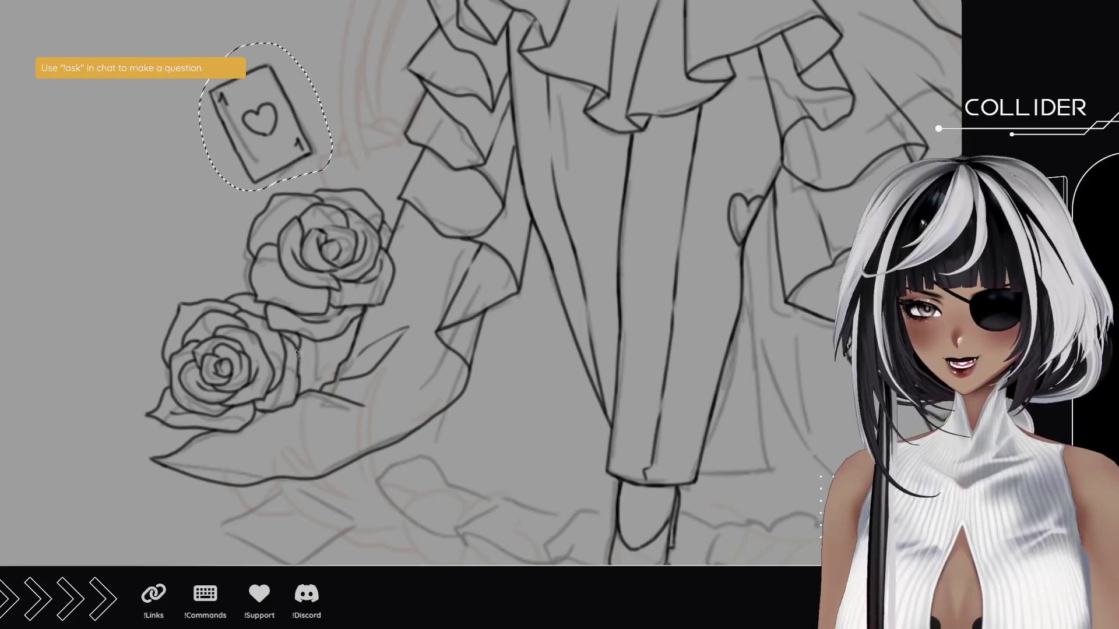
- Duplicate the ace of hearts card and drag the copy below the roses near the hem
drag(260, 329, 304, 298)
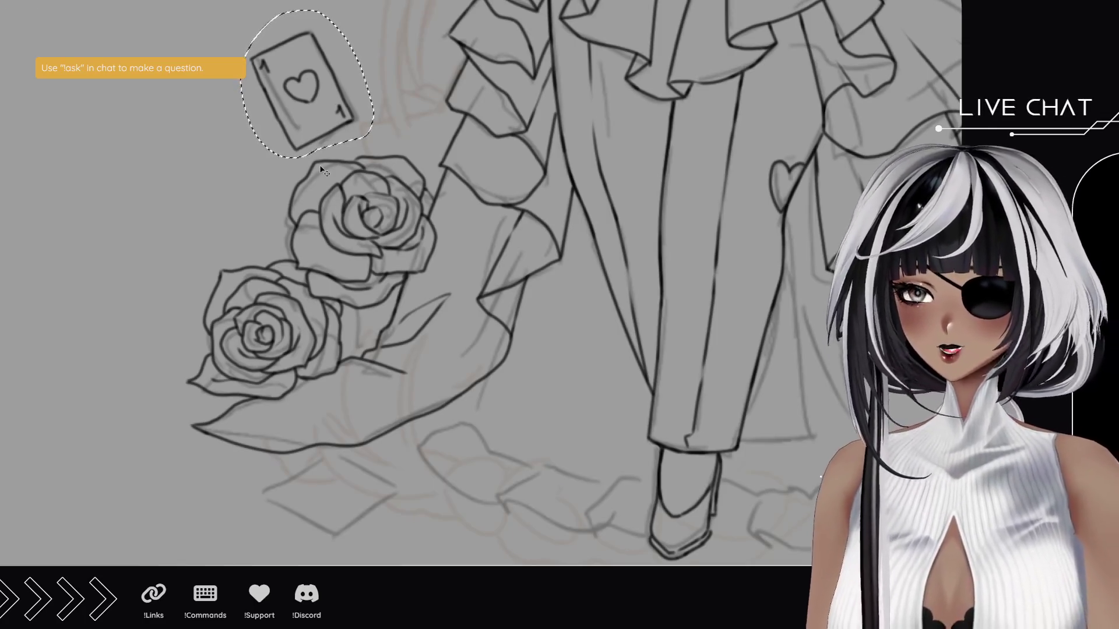
key(ctrl+d)
mouse_move(307, 104)
mouse_down()
mouse_move(274, 251)
mouse_move(373, 530)
mouse_move(363, 542)
mouse_up()
scroll(363, 489, down, 3)
scroll(364, 487, down, 1)
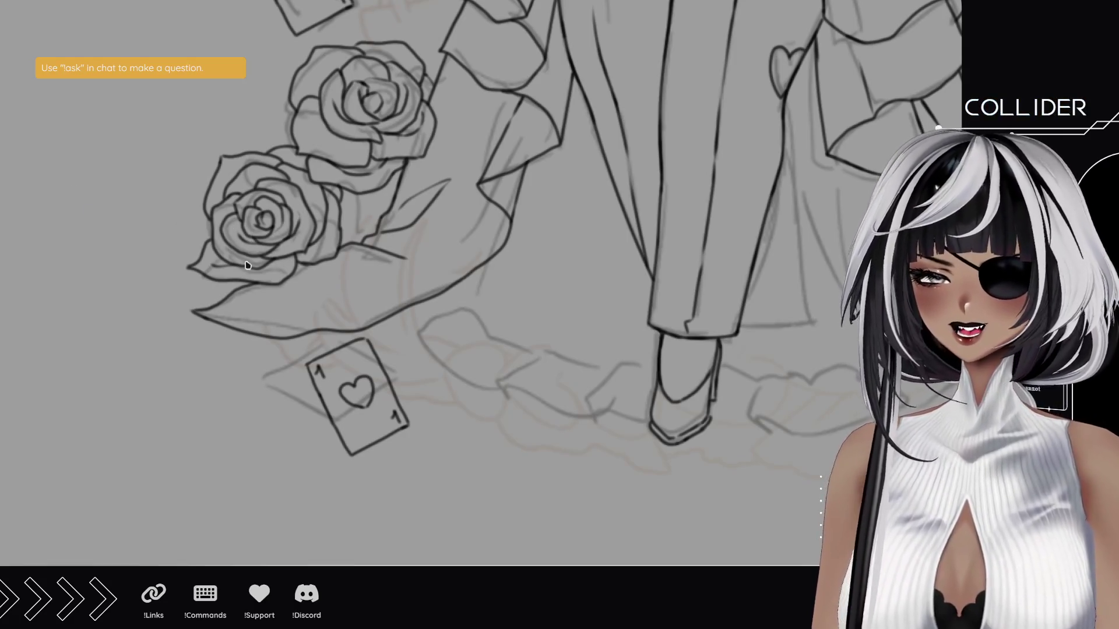
click(336, 416)
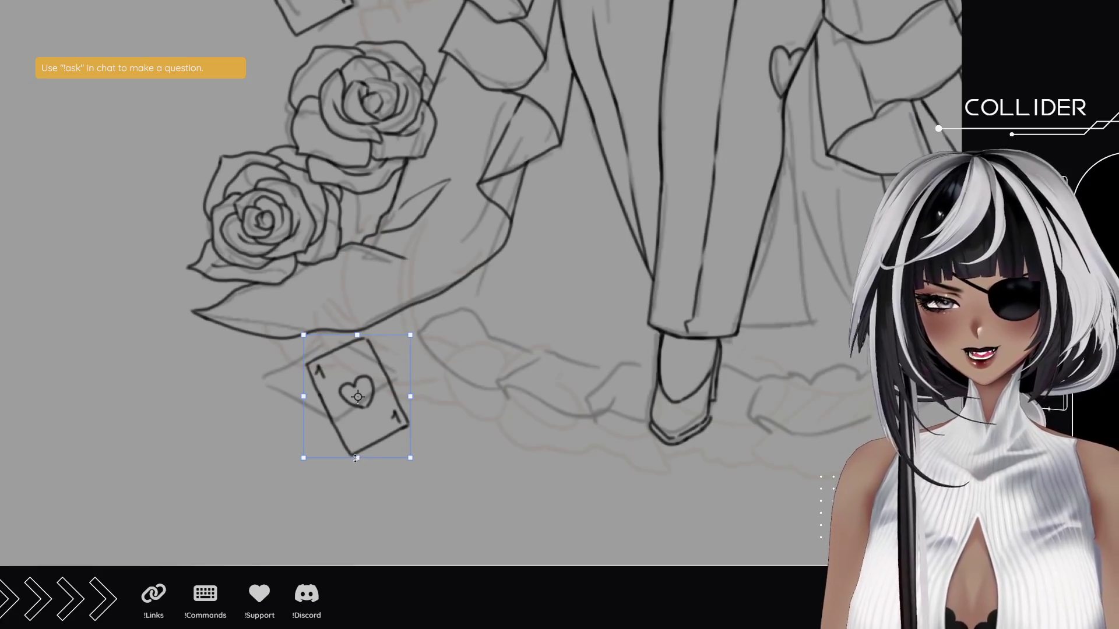
- Distort the copied ace card's corners so it lies flat on the ground, then shift it slightly left
drag(357, 459, 390, 427)
mouse_move(352, 337)
mouse_down()
mouse_move(334, 349)
mouse_move(394, 330)
mouse_up()
drag(286, 345, 280, 348)
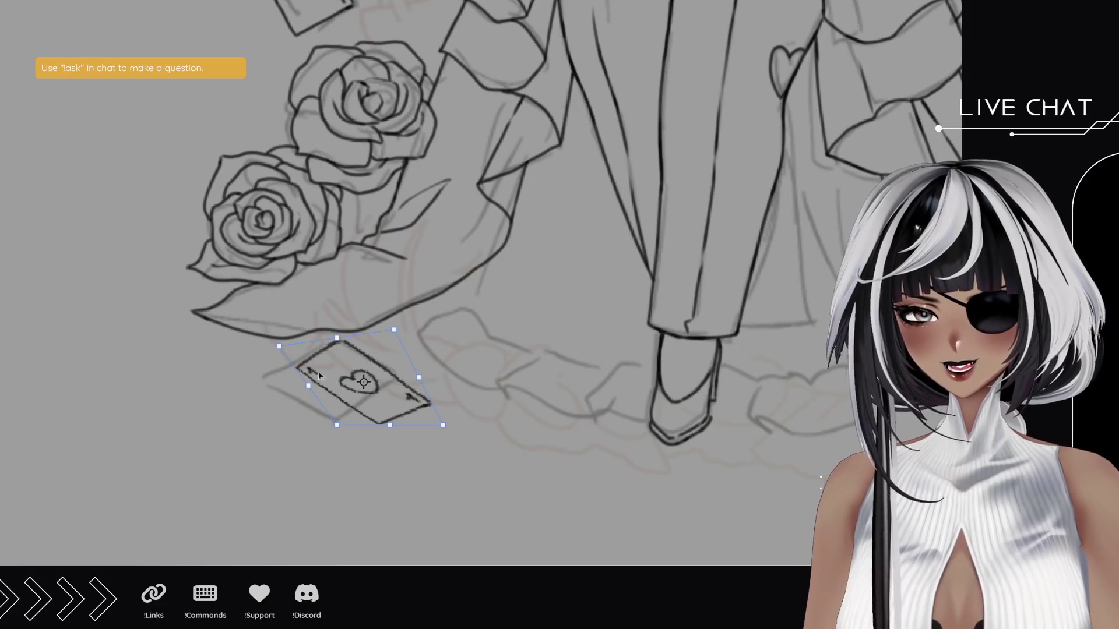
drag(395, 331, 395, 338)
drag(335, 427, 334, 432)
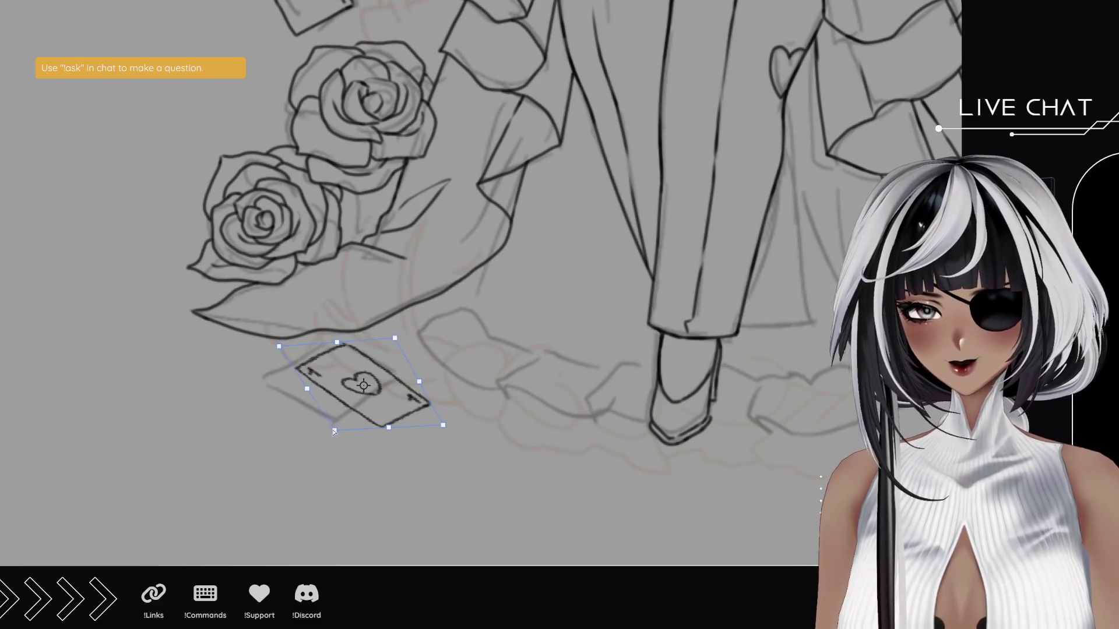
drag(448, 431, 448, 416)
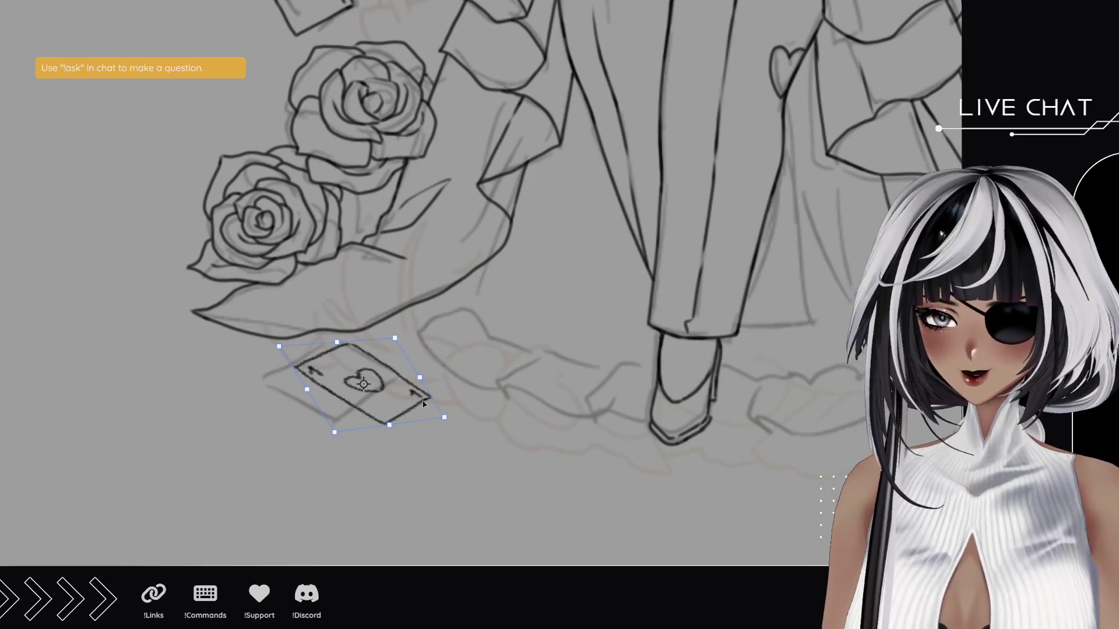
key(Return)
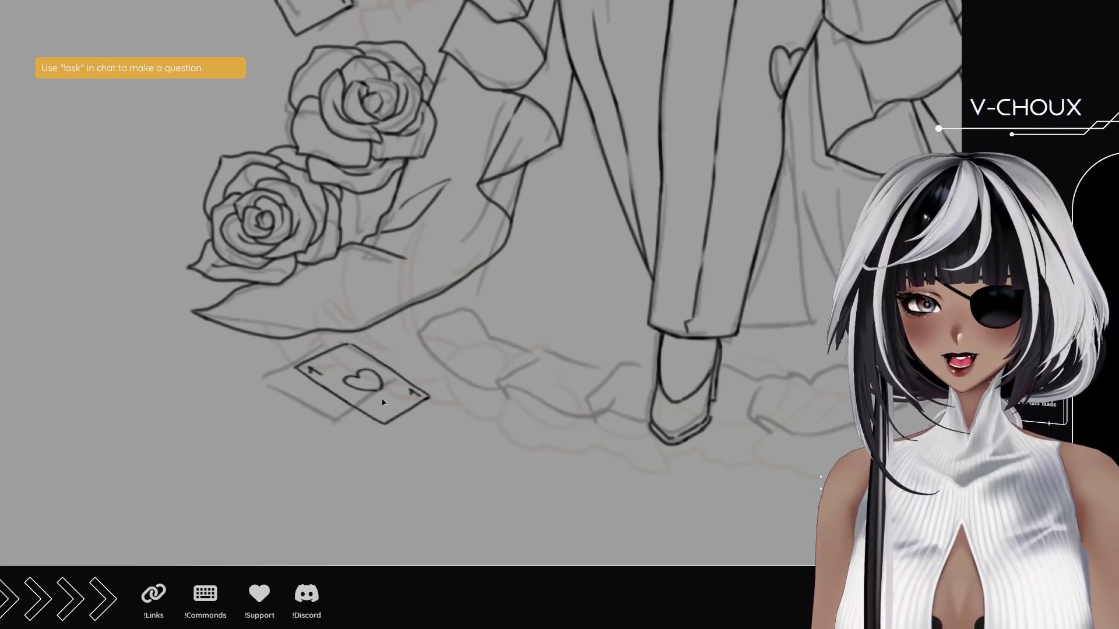
drag(348, 386, 321, 385)
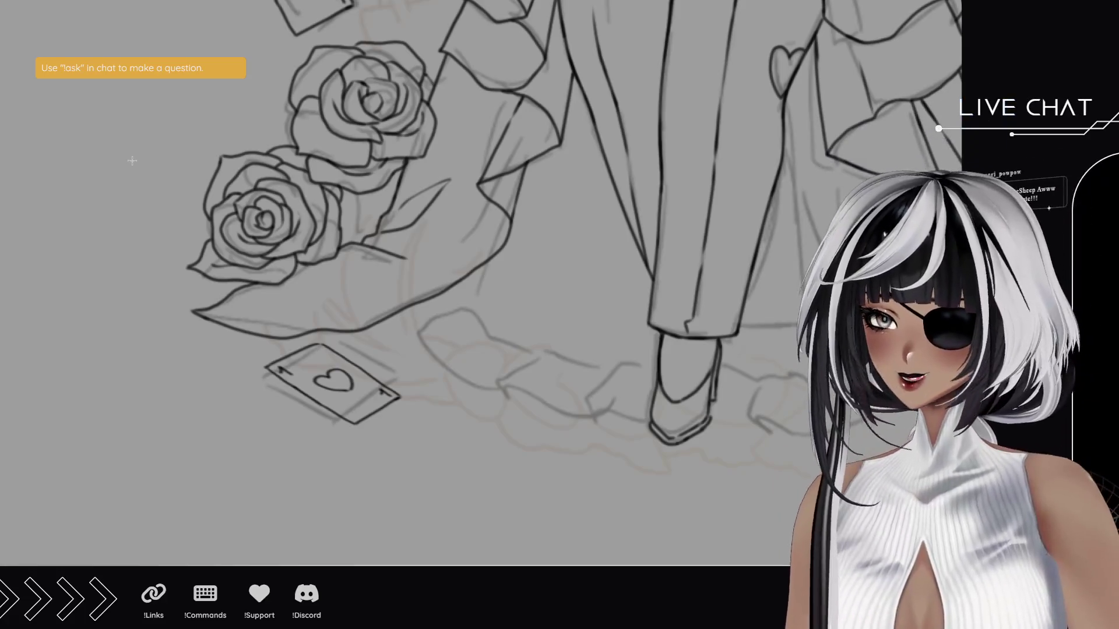
key(ctrl+minus)
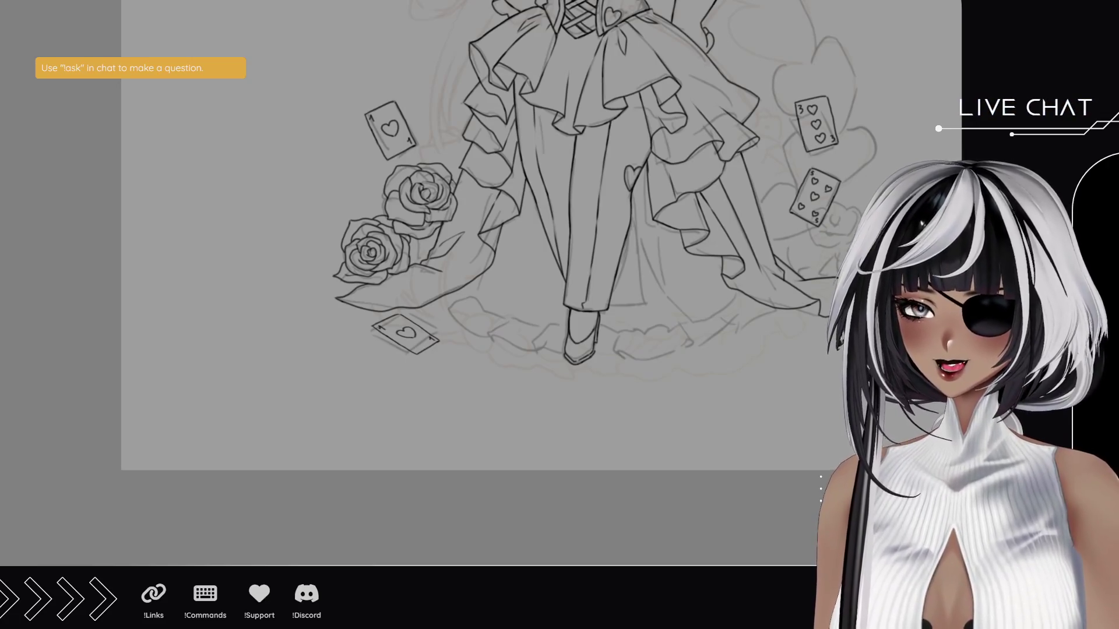
mouse_move(474, 285)
mouse_down()
mouse_move(444, 297)
mouse_move(402, 418)
mouse_move(426, 450)
mouse_move(368, 366)
mouse_move(379, 373)
mouse_move(430, 276)
mouse_move(335, 356)
mouse_up()
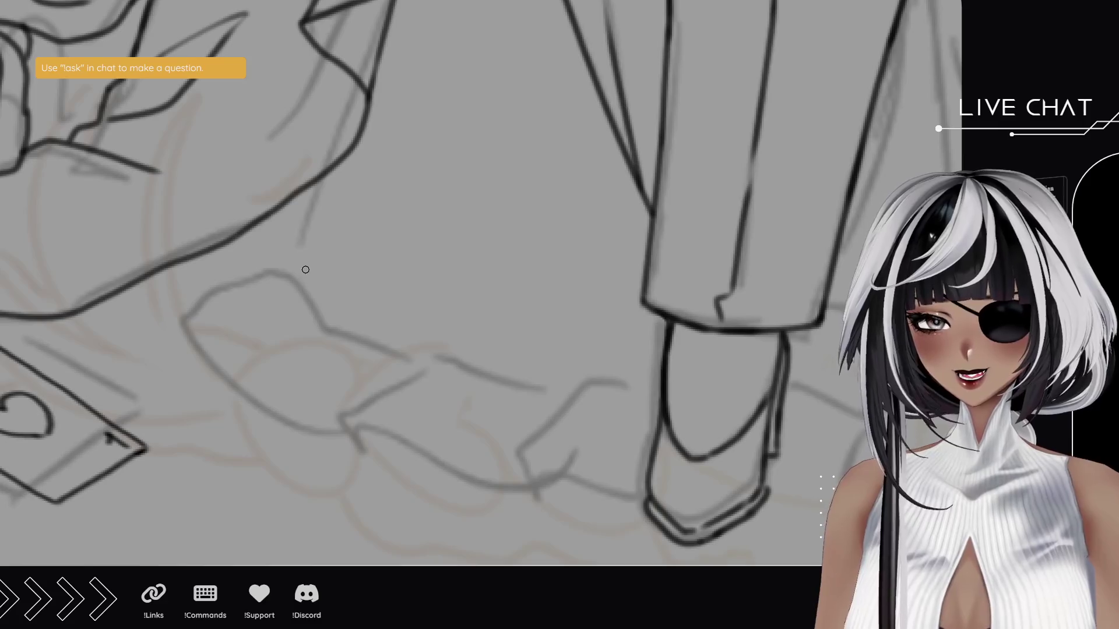
- Ink the line rising along the sleeve's edge and the outline of the hand below it
drag(290, 276, 315, 183)
drag(301, 243, 313, 187)
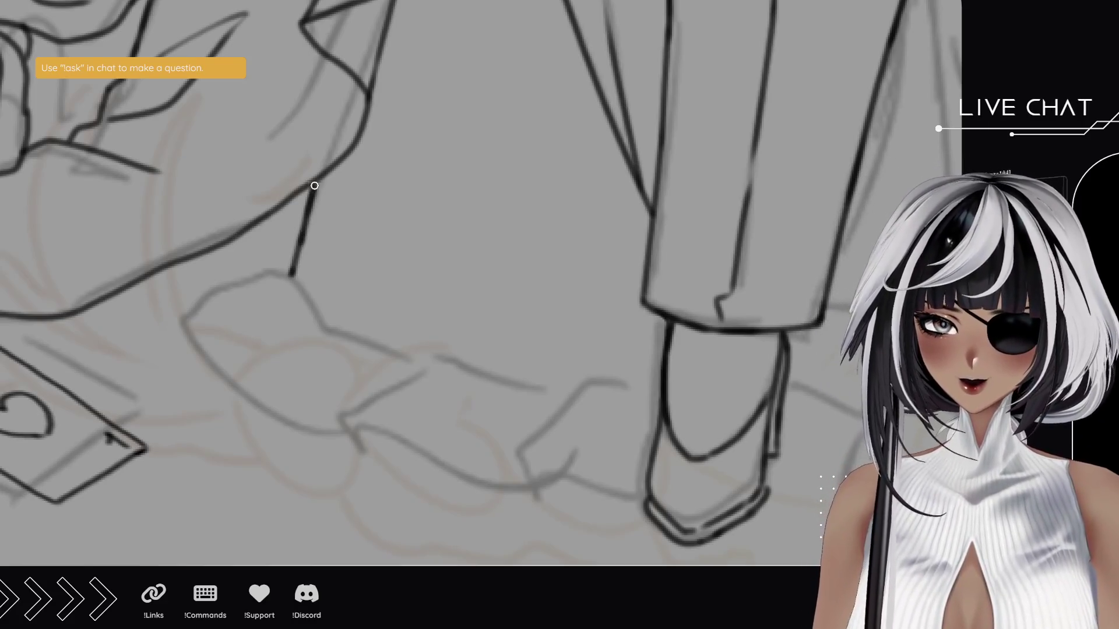
mouse_move(293, 285)
mouse_down()
mouse_move(305, 287)
mouse_move(188, 315)
mouse_move(362, 446)
mouse_move(537, 493)
mouse_move(607, 475)
mouse_move(638, 483)
mouse_up()
- Ink the lower-middle hem ruffle contour and its folds, redrawing the edge toward the boot
mouse_move(518, 451)
mouse_down()
mouse_move(587, 383)
mouse_move(659, 389)
mouse_up()
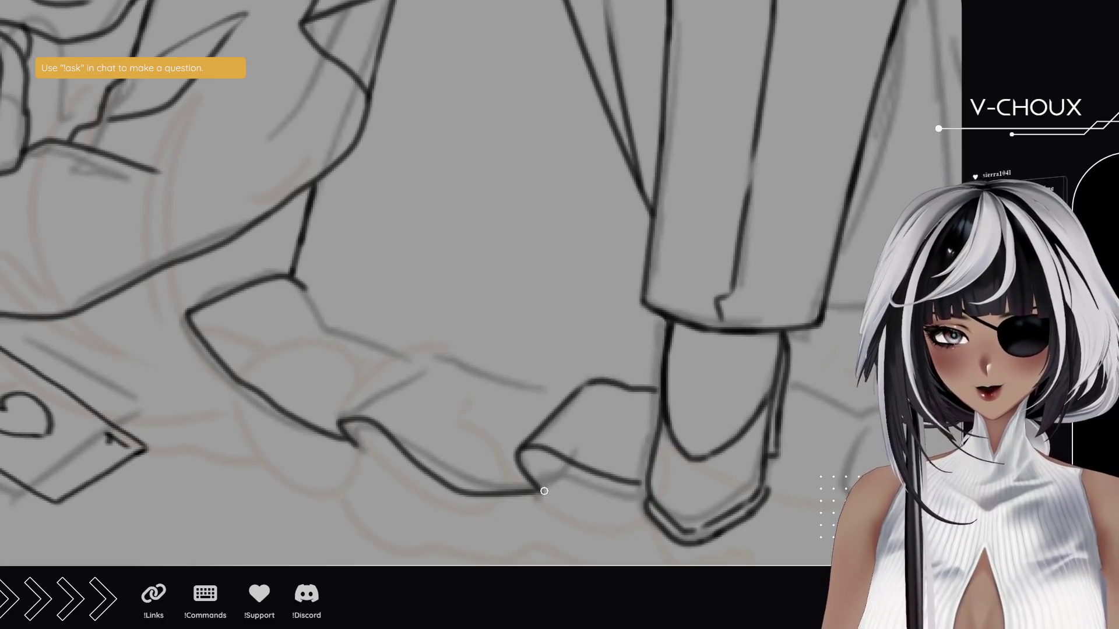
drag(539, 489, 574, 461)
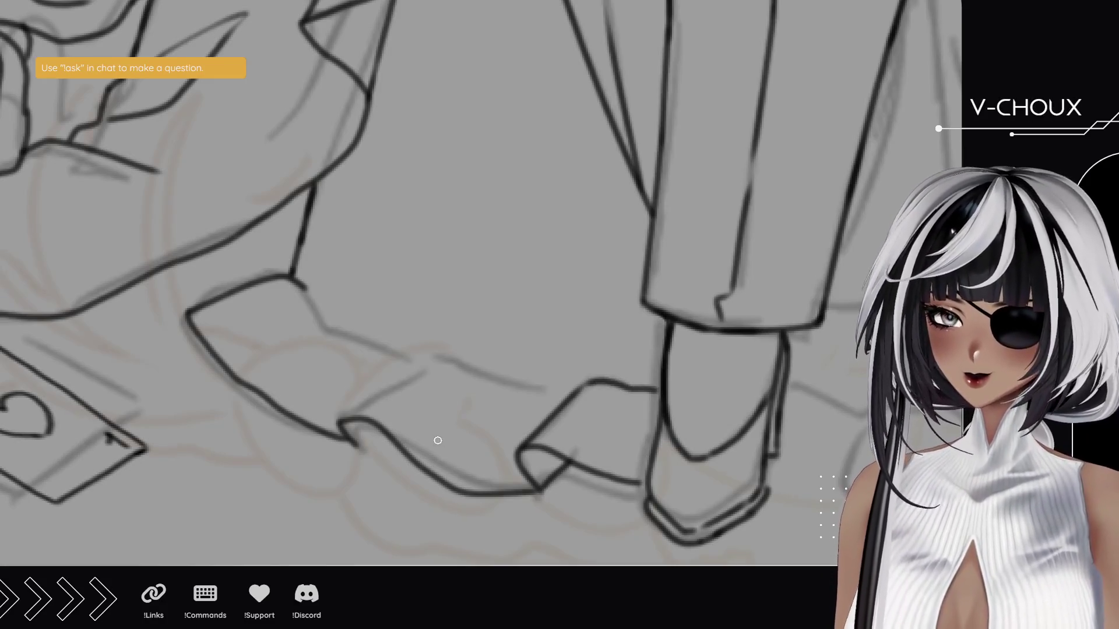
drag(437, 437, 379, 358)
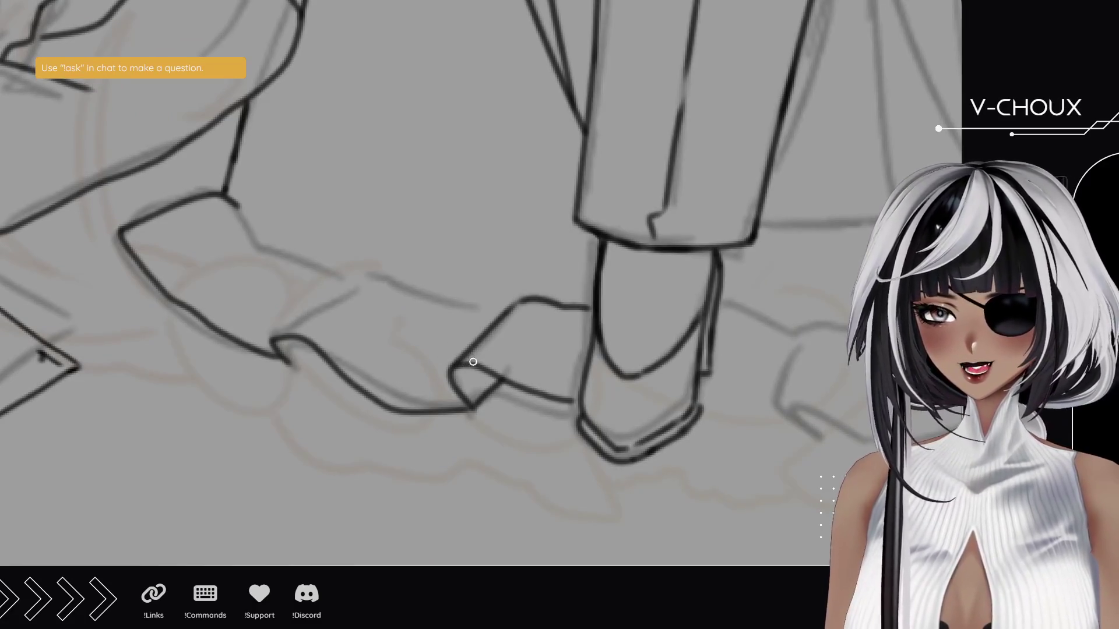
mouse_move(273, 340)
mouse_down()
mouse_move(359, 283)
mouse_move(411, 294)
mouse_up()
drag(413, 297, 478, 309)
key(ctrl+z)
drag(415, 293, 495, 314)
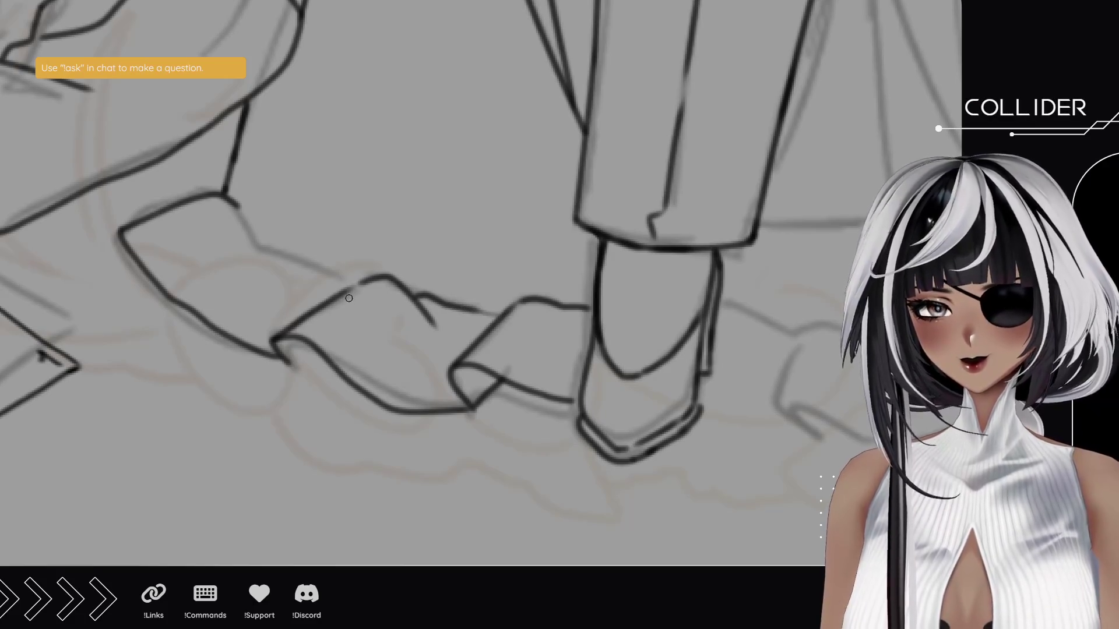
- Ink the upper ruffle edge and rising fold beside the boot, redrawing misdrawn strokes
drag(356, 280, 280, 262)
key(ctrl+z)
mouse_move(353, 279)
mouse_down()
mouse_move(264, 245)
mouse_move(236, 207)
mouse_up()
key(ctrl+z)
drag(265, 247, 239, 208)
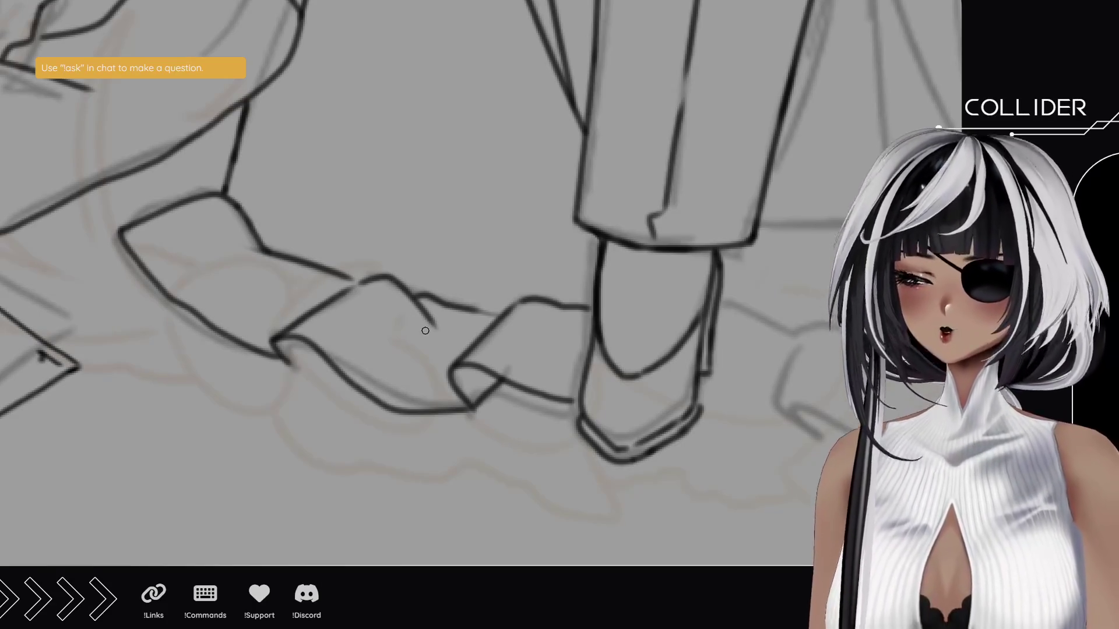
mouse_move(287, 255)
mouse_down()
mouse_move(238, 269)
mouse_move(230, 241)
mouse_up()
key(ctrl+z)
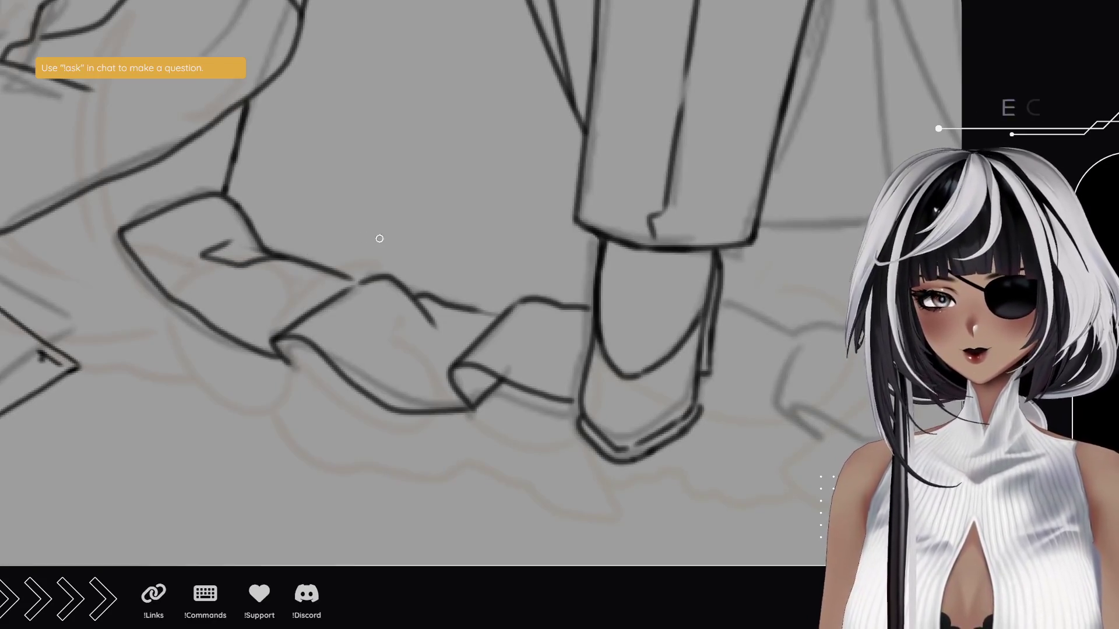
drag(707, 404, 346, 407)
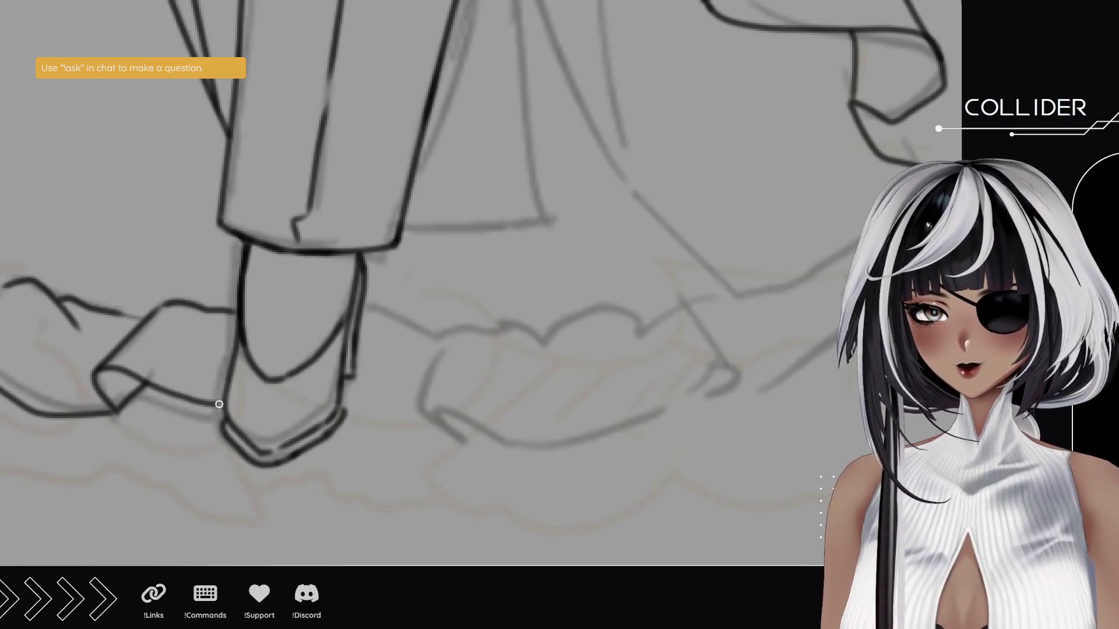
- Ink the curved top of the ruffle right of the boot and redraw its lower edge
drag(450, 412, 337, 380)
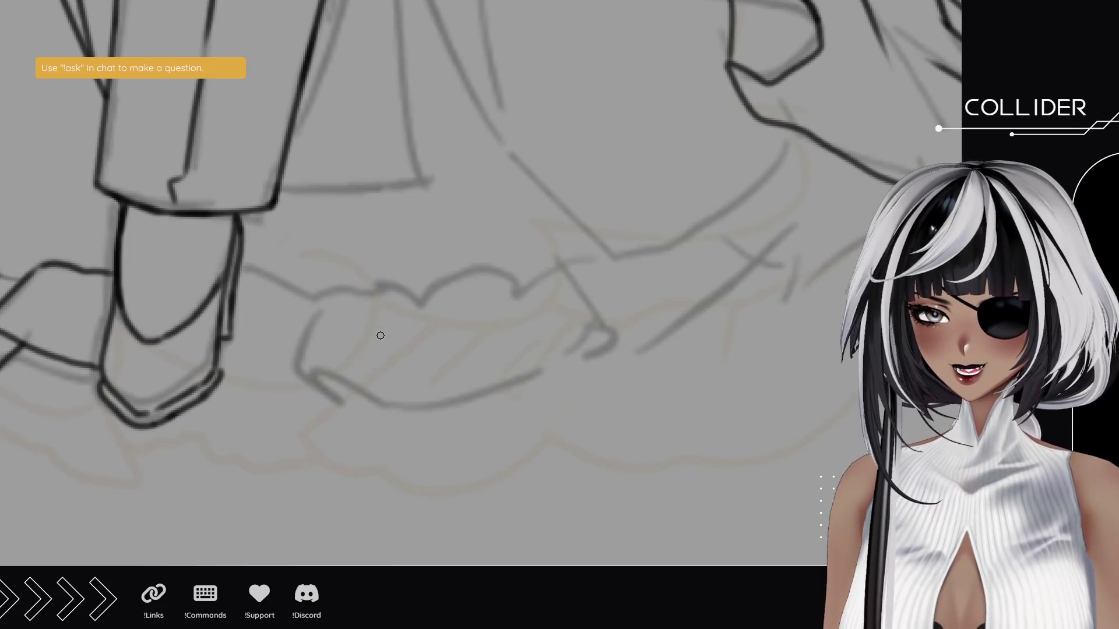
mouse_move(236, 274)
mouse_down()
mouse_move(325, 300)
mouse_move(296, 370)
mouse_move(350, 405)
mouse_move(221, 376)
mouse_move(327, 405)
mouse_up()
key(ctrl+z)
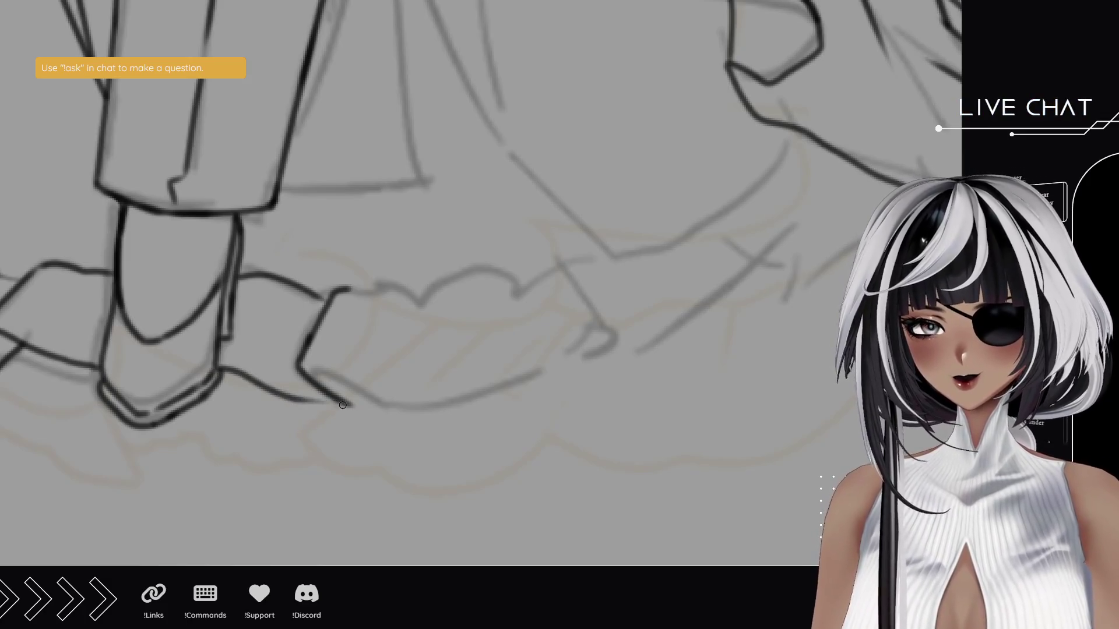
key(ctrl+z)
drag(216, 368, 320, 390)
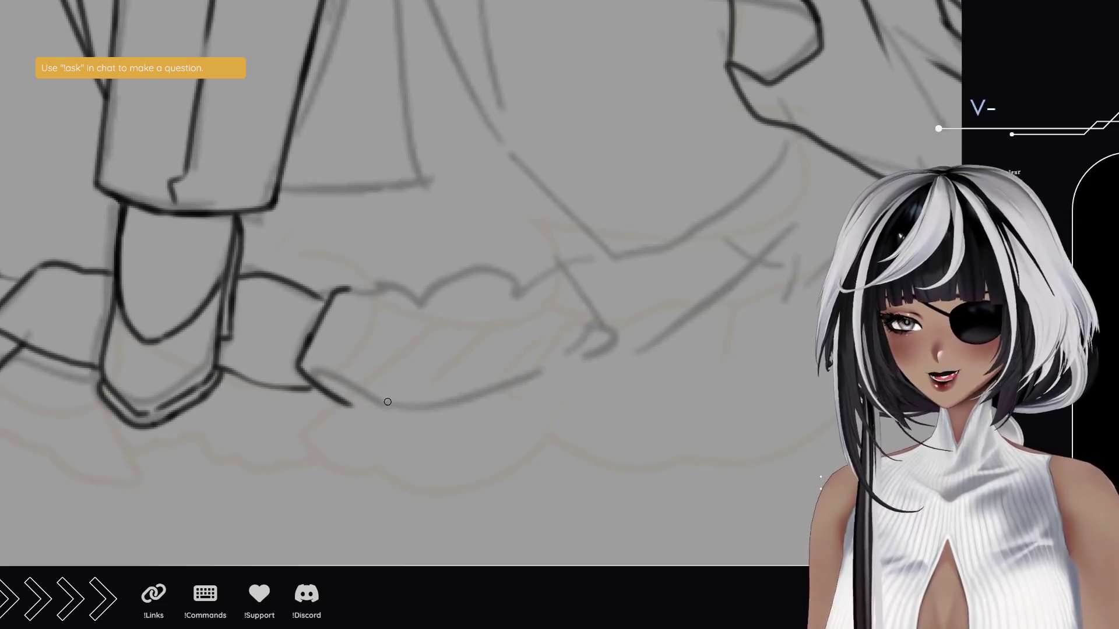
- Ink the ruffle's long bottom edge, rolled end and top edge, closing the gap
mouse_move(301, 369)
mouse_down()
mouse_move(356, 392)
mouse_move(603, 364)
mouse_move(575, 338)
mouse_up()
mouse_move(350, 401)
mouse_down()
mouse_move(367, 386)
mouse_move(353, 404)
mouse_up()
key(ctrl+z)
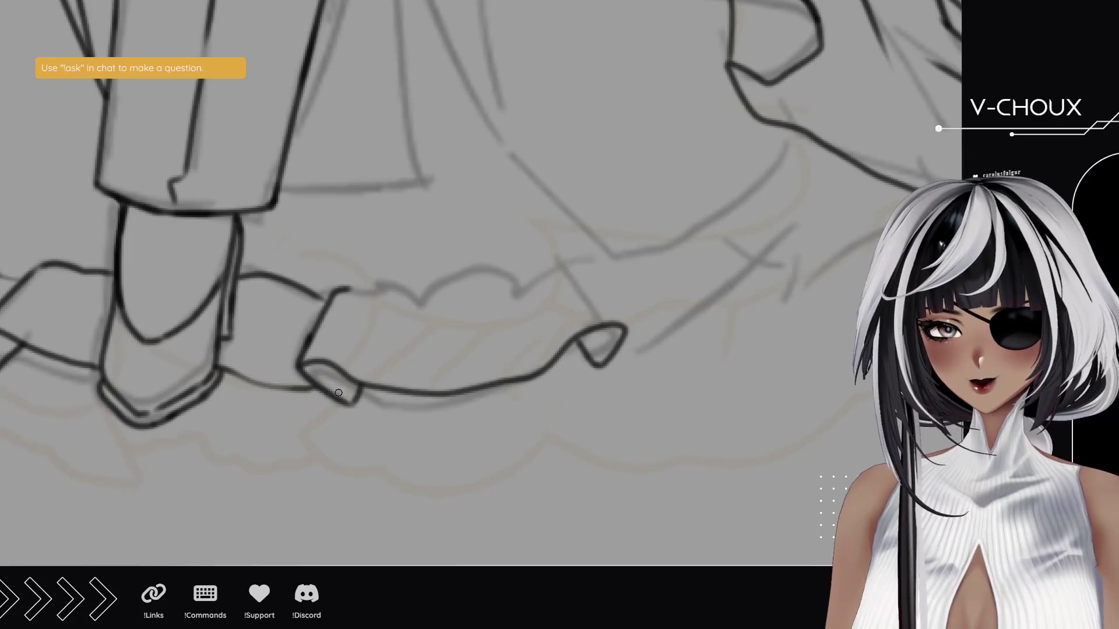
mouse_move(347, 290)
mouse_down()
mouse_move(425, 282)
mouse_move(447, 321)
mouse_move(462, 325)
mouse_move(474, 286)
mouse_move(456, 318)
mouse_move(533, 269)
mouse_move(625, 329)
mouse_up()
mouse_move(557, 271)
mouse_down()
mouse_move(534, 263)
mouse_move(556, 260)
mouse_move(339, 242)
mouse_up()
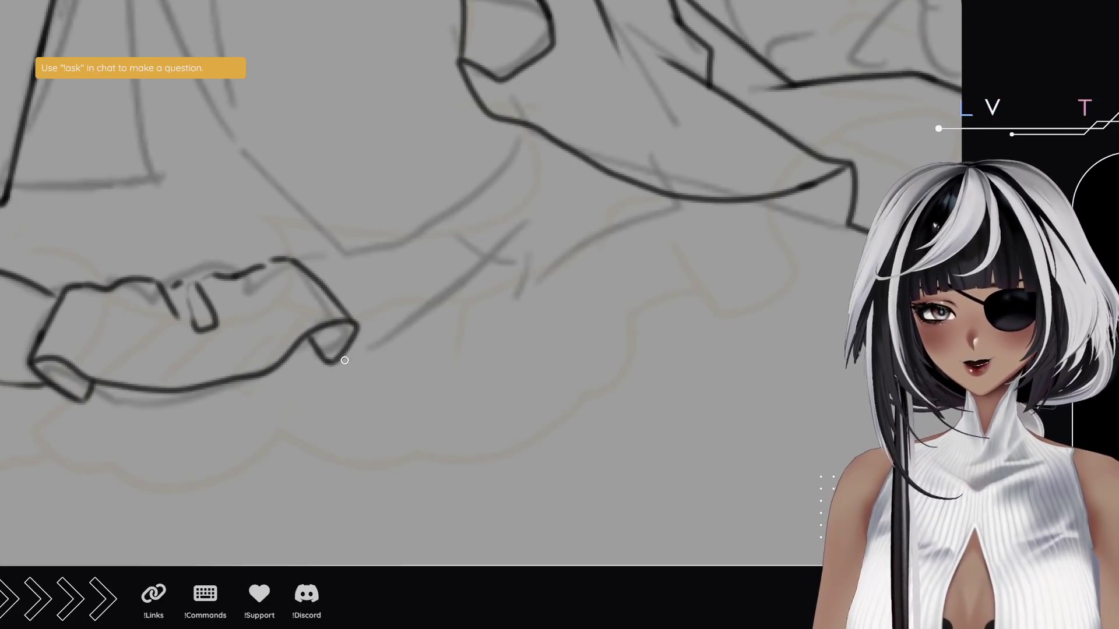
- Ink the next ruffle fold with its top edge and right end, removing a stray mark
mouse_move(328, 361)
mouse_down()
mouse_move(409, 341)
mouse_move(530, 242)
mouse_move(509, 299)
mouse_up()
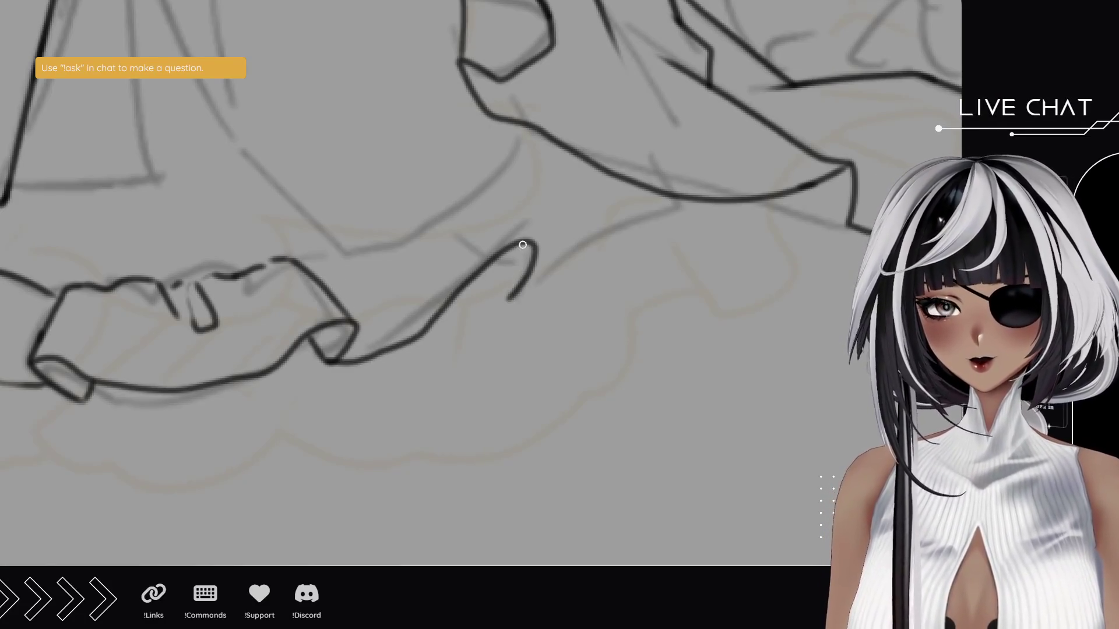
drag(396, 229, 531, 239)
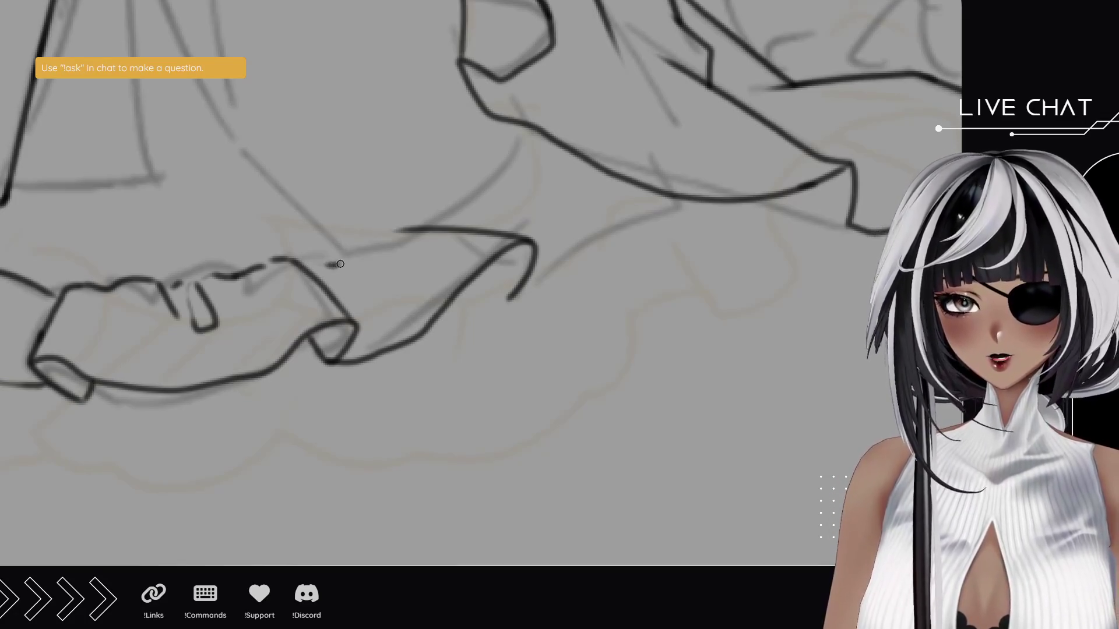
mouse_move(302, 268)
mouse_down()
mouse_move(332, 258)
mouse_move(397, 267)
mouse_move(399, 233)
mouse_up()
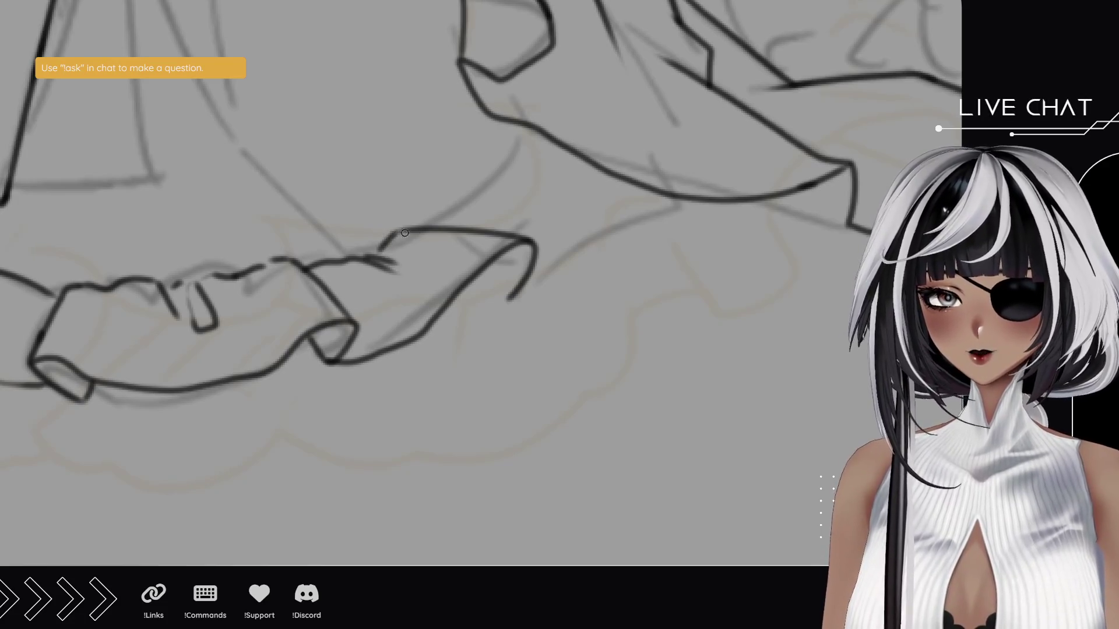
mouse_move(473, 278)
mouse_down()
mouse_move(509, 296)
mouse_move(533, 290)
mouse_move(680, 204)
mouse_move(671, 211)
mouse_up()
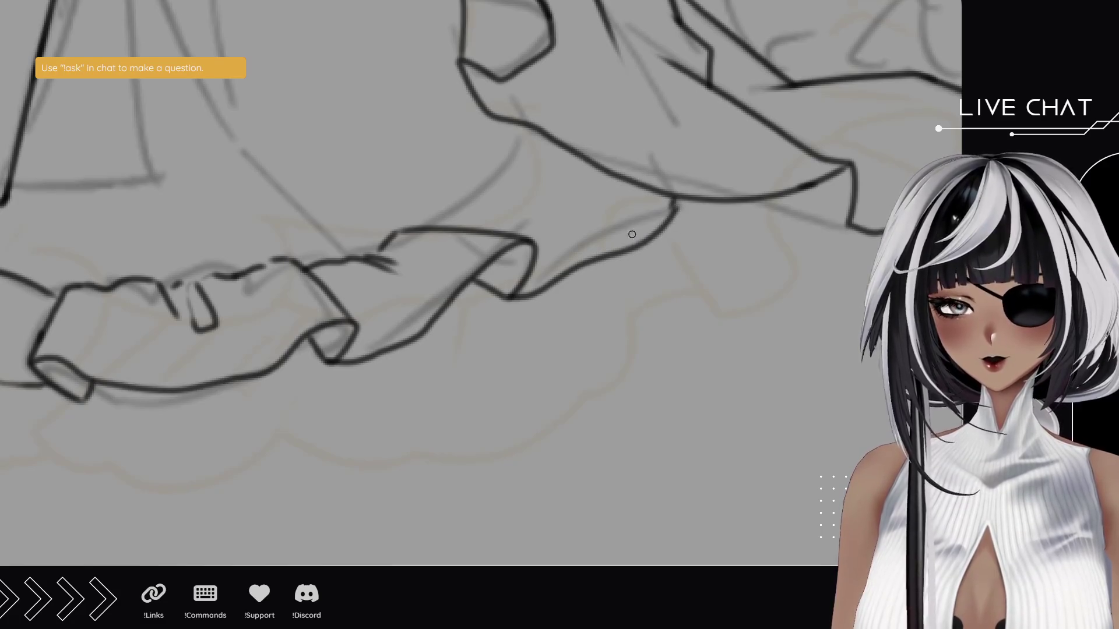
key(ctrl+z)
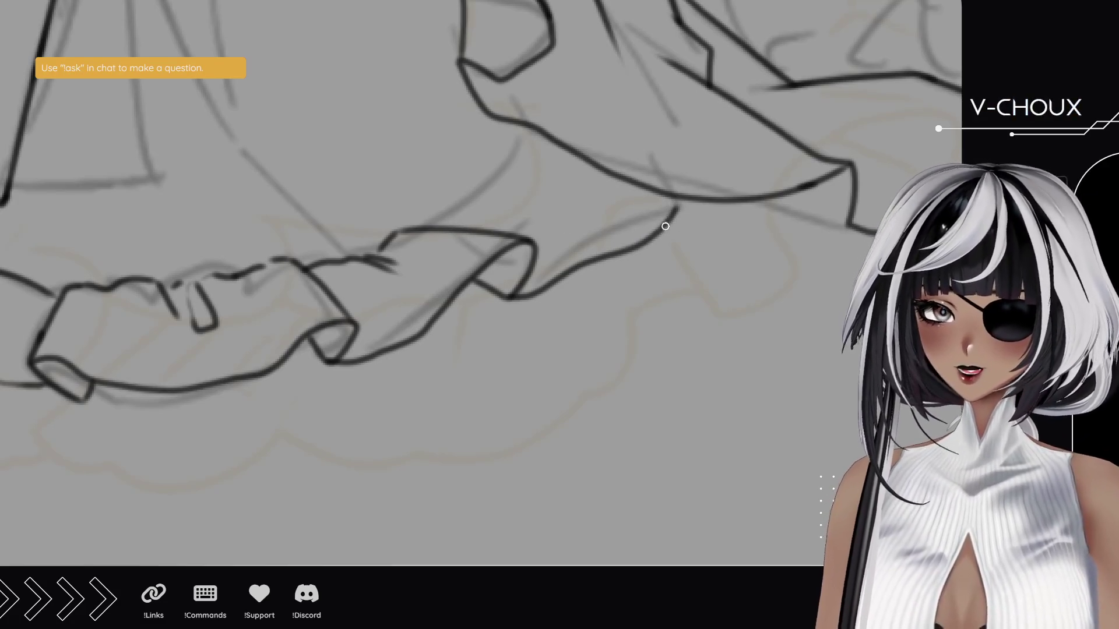
- Draw a long diagonal fold line running down the skirt to the hem
drag(449, 224, 551, 162)
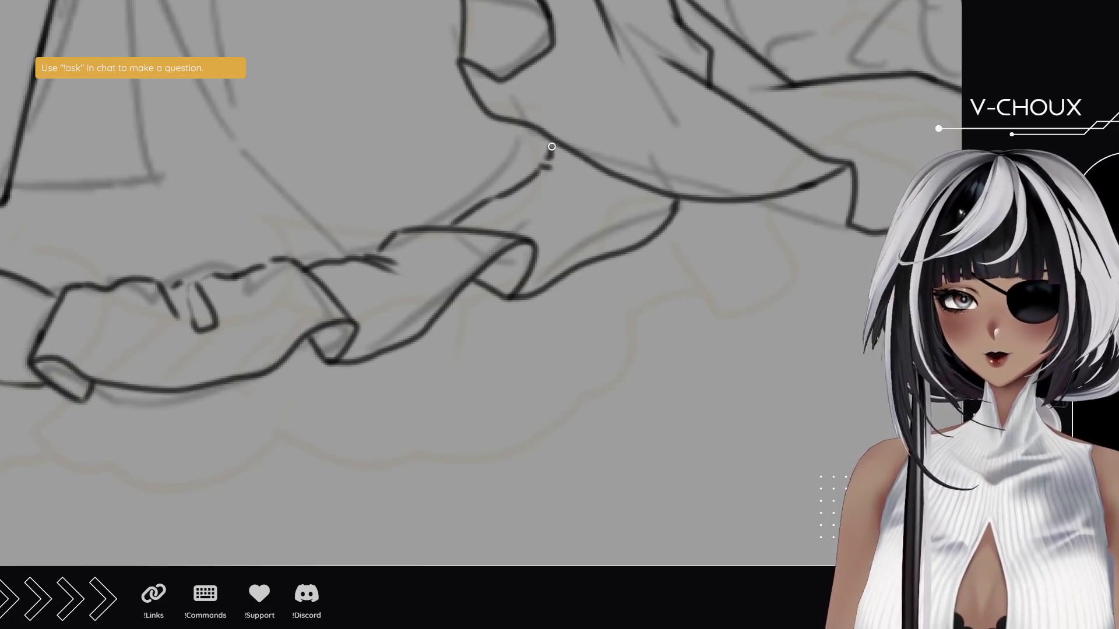
drag(442, 187, 545, 348)
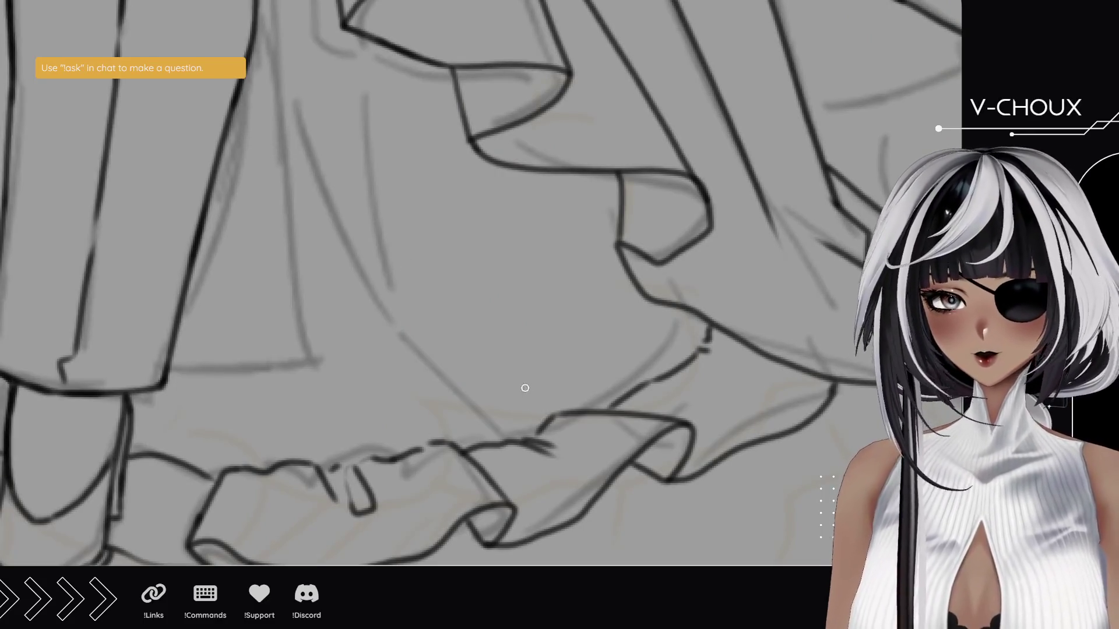
drag(532, 401, 280, 150)
drag(469, 332, 287, 5)
mouse_move(304, 277)
mouse_down()
mouse_move(421, 254)
mouse_move(430, 367)
mouse_move(414, 332)
mouse_up()
scroll(481, 259, down, 5)
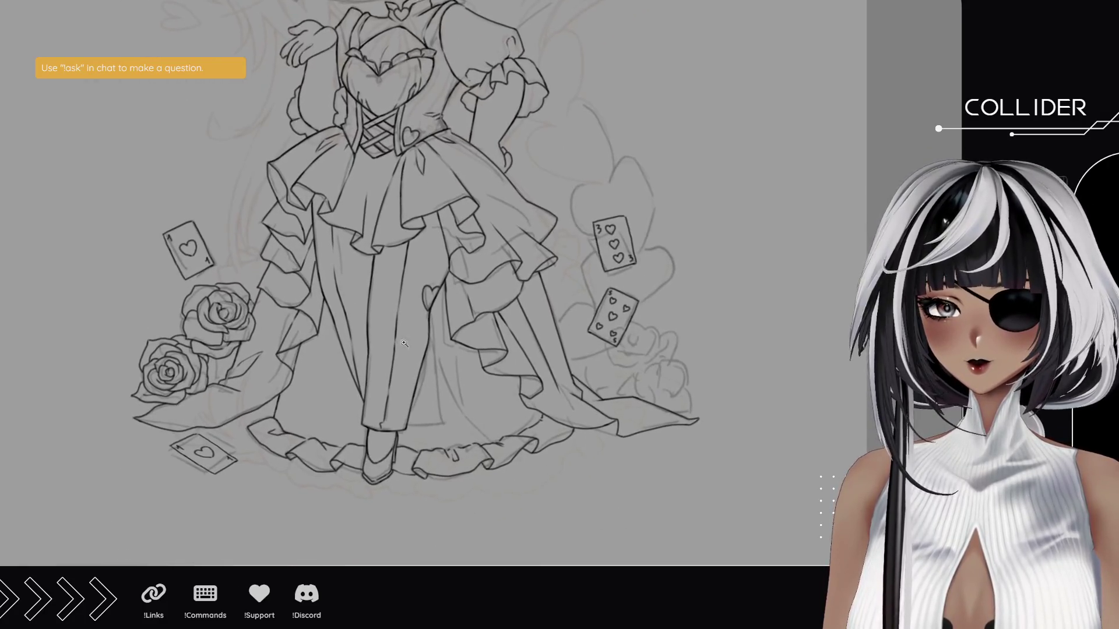
scroll(235, 430, up, 5)
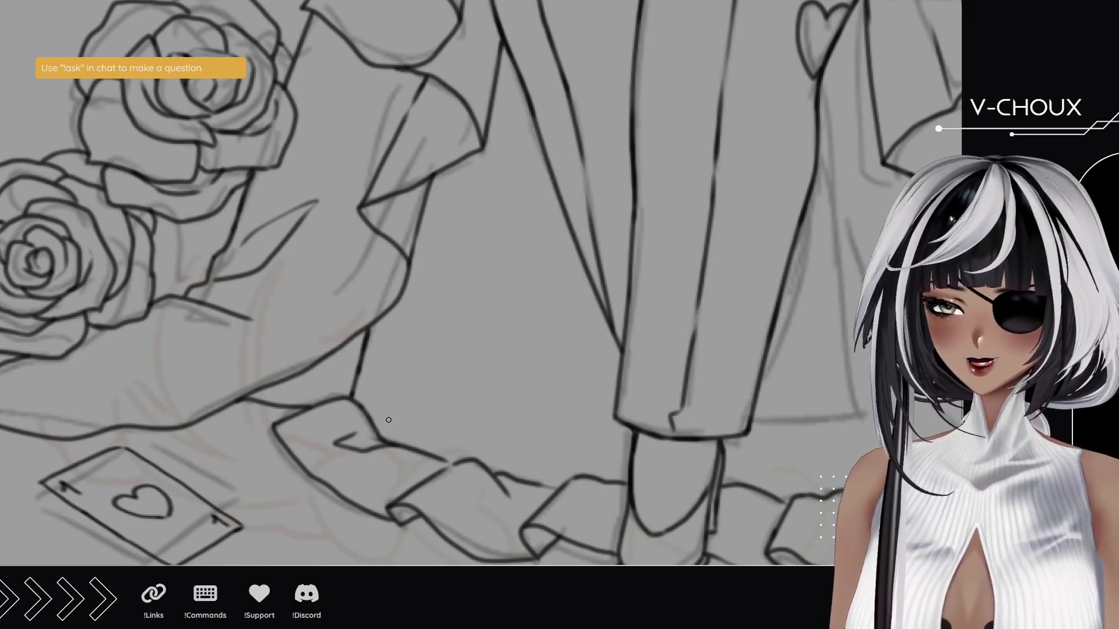
- Ink the ruffle edge below the five-of-hearts card and a small spiral for the rose centre
drag(616, 377, 58, 314)
drag(596, 296, 361, 287)
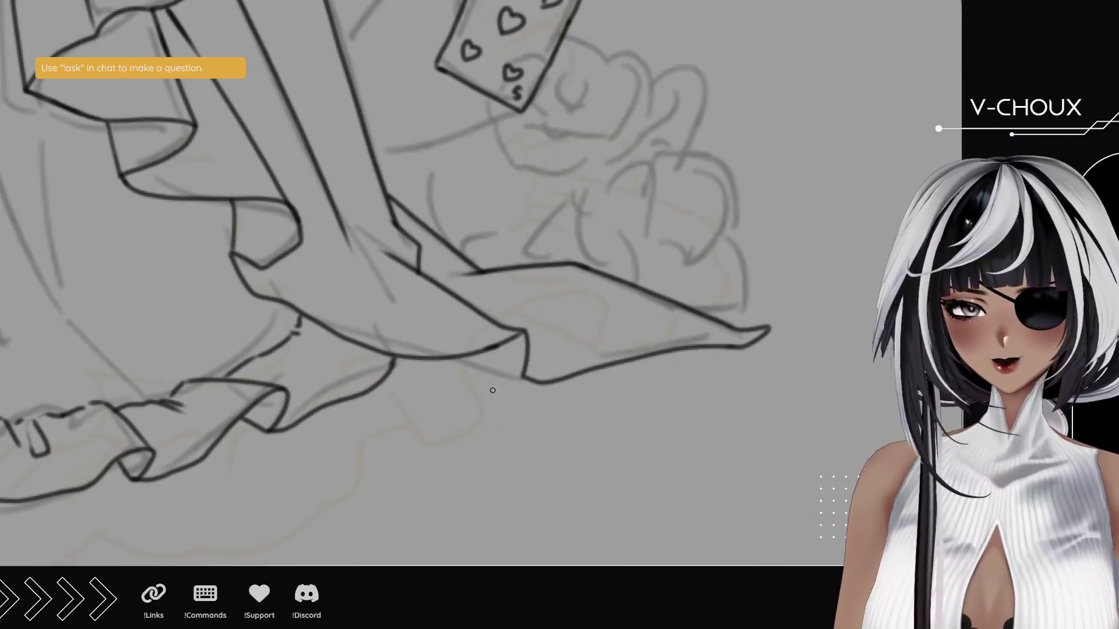
mouse_move(521, 373)
mouse_down()
mouse_move(459, 357)
mouse_move(467, 266)
mouse_move(422, 314)
mouse_up()
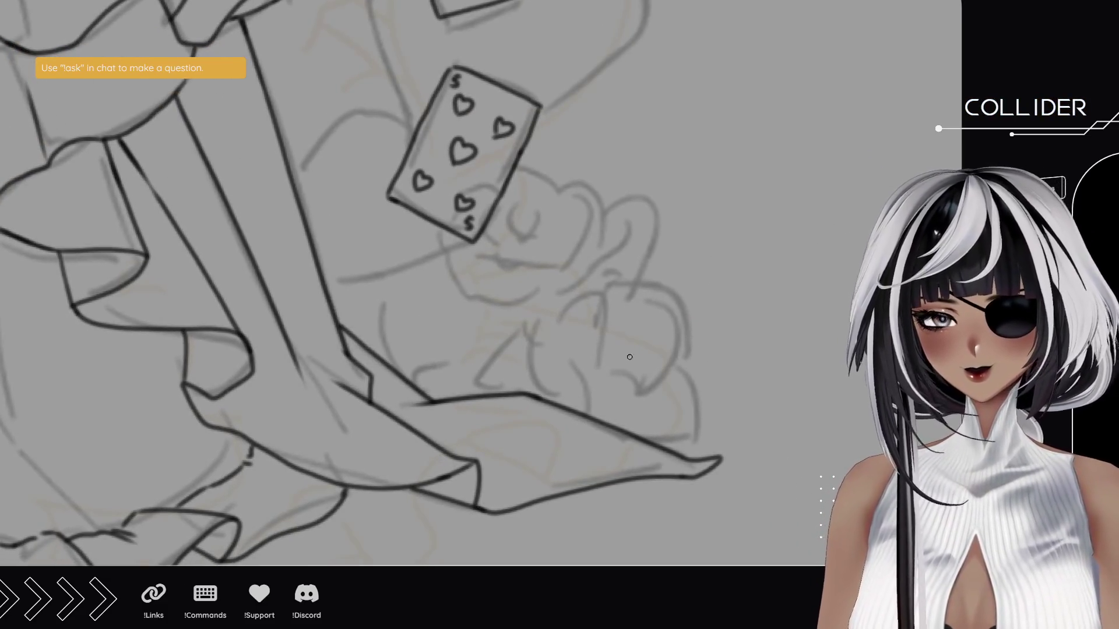
mouse_move(627, 339)
mouse_down()
mouse_move(621, 327)
mouse_move(636, 313)
mouse_move(639, 344)
mouse_up()
mouse_move(642, 343)
mouse_down()
mouse_move(655, 347)
mouse_move(611, 341)
mouse_move(609, 306)
mouse_move(621, 314)
mouse_move(651, 301)
mouse_move(658, 338)
mouse_move(669, 329)
mouse_move(663, 350)
mouse_move(641, 356)
mouse_move(666, 357)
mouse_move(629, 387)
mouse_move(595, 345)
mouse_move(610, 292)
mouse_move(647, 284)
mouse_move(680, 306)
mouse_move(692, 362)
mouse_move(644, 381)
mouse_up()
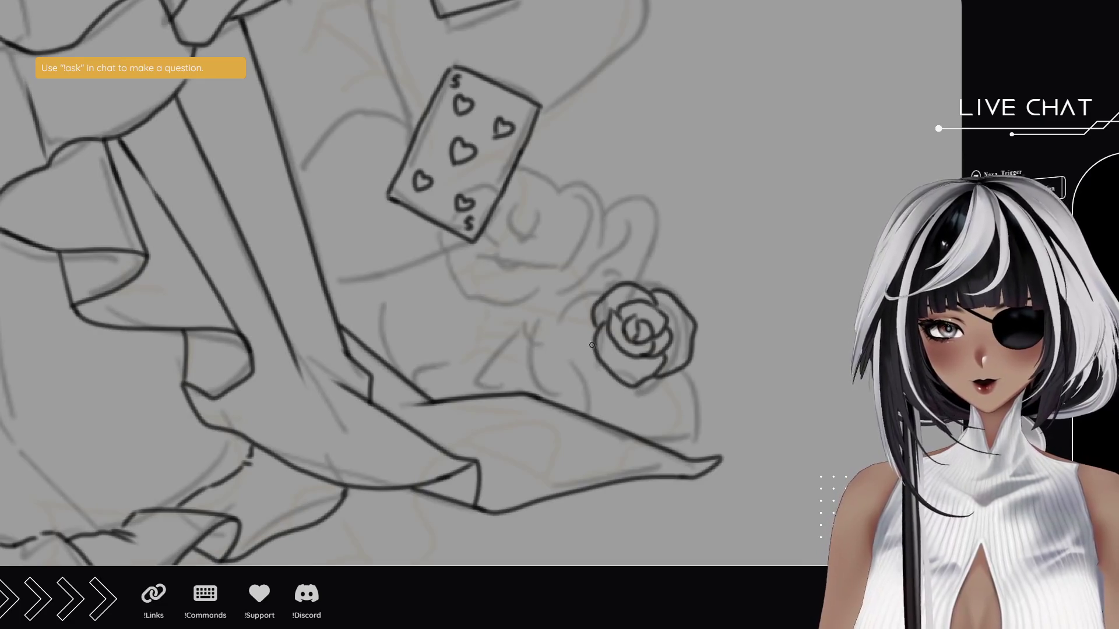
- Ink petals around the rose's bottom, left and top, redrawing the left outer petal
mouse_move(591, 335)
mouse_down()
mouse_move(573, 373)
mouse_move(593, 408)
mouse_up()
mouse_move(604, 364)
mouse_down()
mouse_move(634, 401)
mouse_move(691, 403)
mouse_move(659, 435)
mouse_move(620, 430)
mouse_move(589, 404)
mouse_up()
drag(690, 414, 678, 391)
mouse_move(587, 404)
mouse_down()
mouse_move(556, 388)
mouse_move(549, 304)
mouse_move(613, 286)
mouse_move(588, 282)
mouse_move(647, 254)
mouse_move(721, 343)
mouse_move(732, 379)
mouse_move(689, 394)
mouse_up()
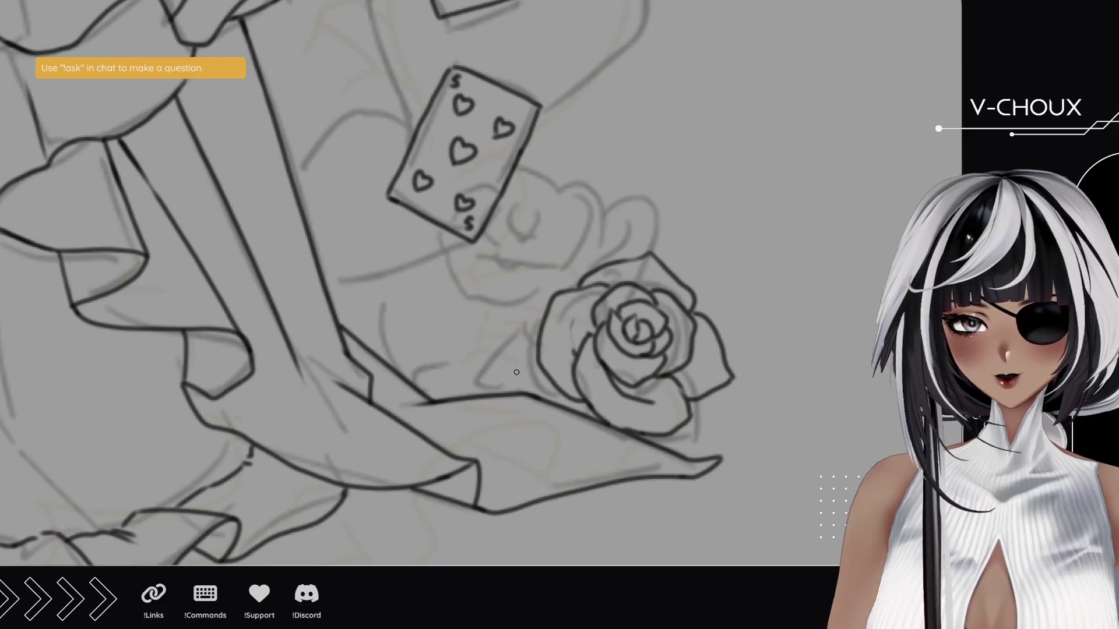
mouse_move(539, 400)
mouse_down()
mouse_move(512, 371)
mouse_move(542, 322)
mouse_up()
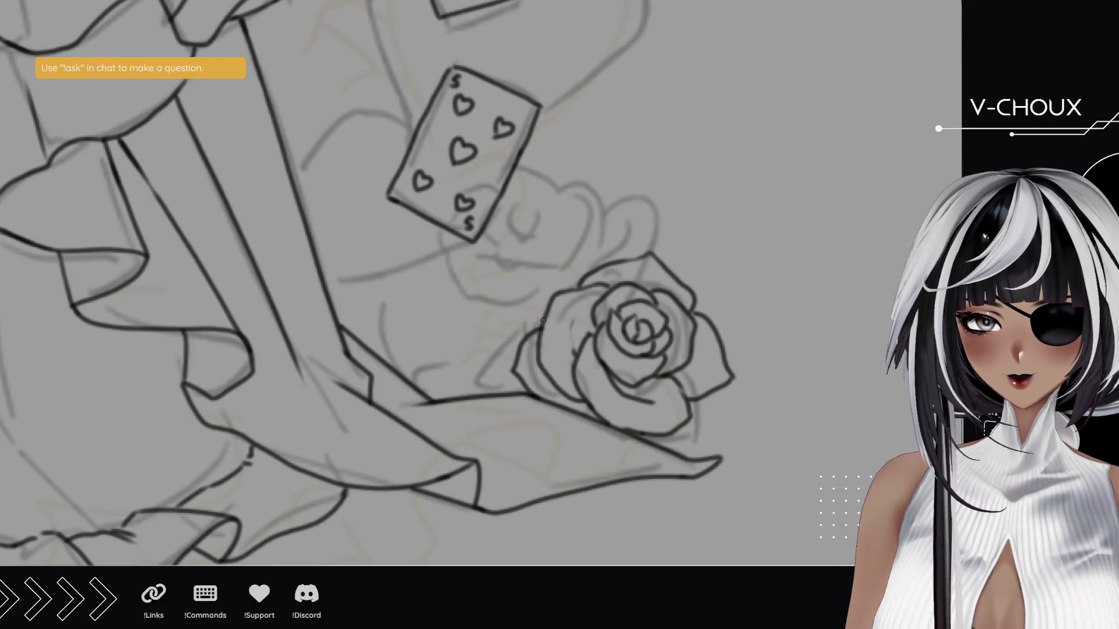
key(ctrl+z)
key(ctrl+z)
mouse_move(530, 399)
mouse_down()
mouse_move(518, 378)
mouse_move(531, 290)
mouse_move(581, 251)
mouse_move(603, 259)
mouse_up()
key(ctrl+z)
mouse_move(531, 315)
mouse_down()
mouse_move(525, 304)
mouse_move(564, 250)
mouse_move(625, 259)
mouse_move(554, 280)
mouse_move(621, 263)
mouse_up()
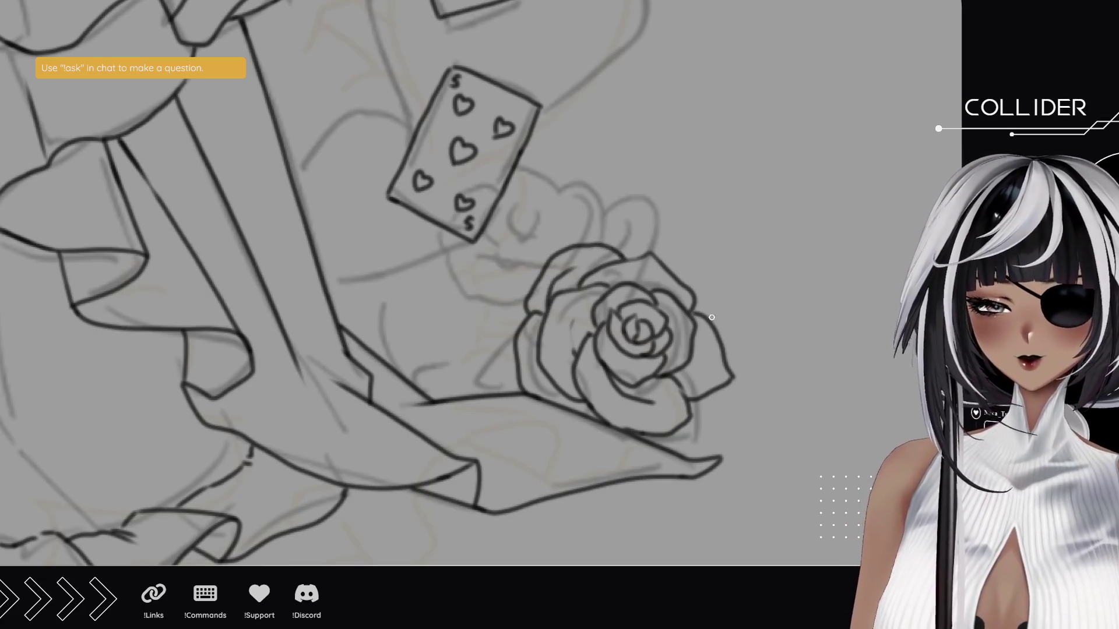
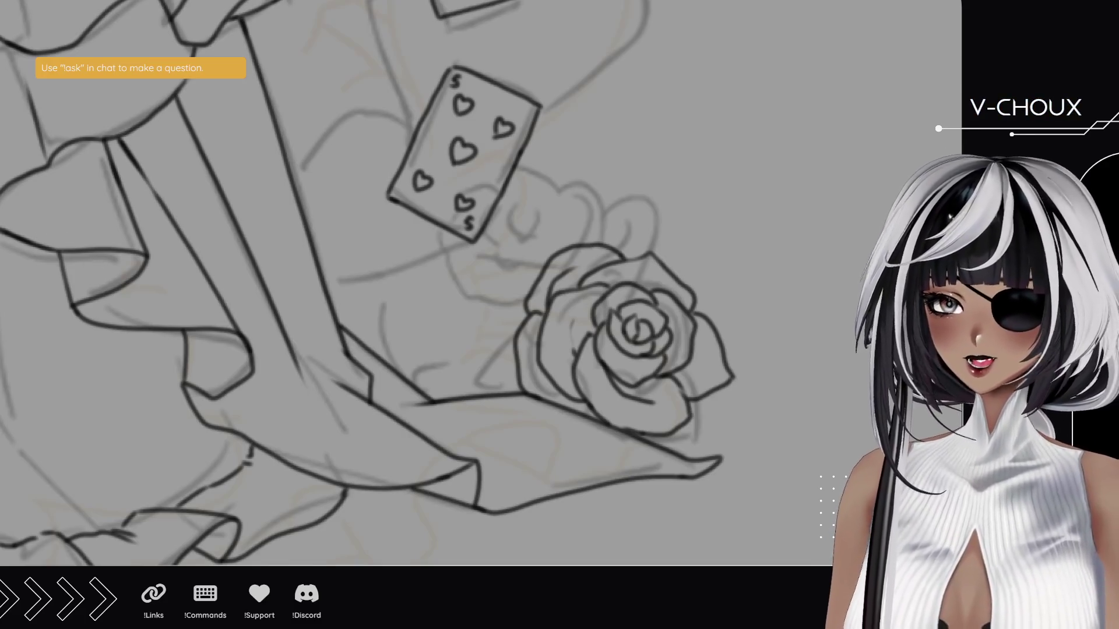
- Ink the small rose bud beside the heart playing card with short black strokes
scroll(457, 368, right, 4)
scroll(457, 367, down, 2)
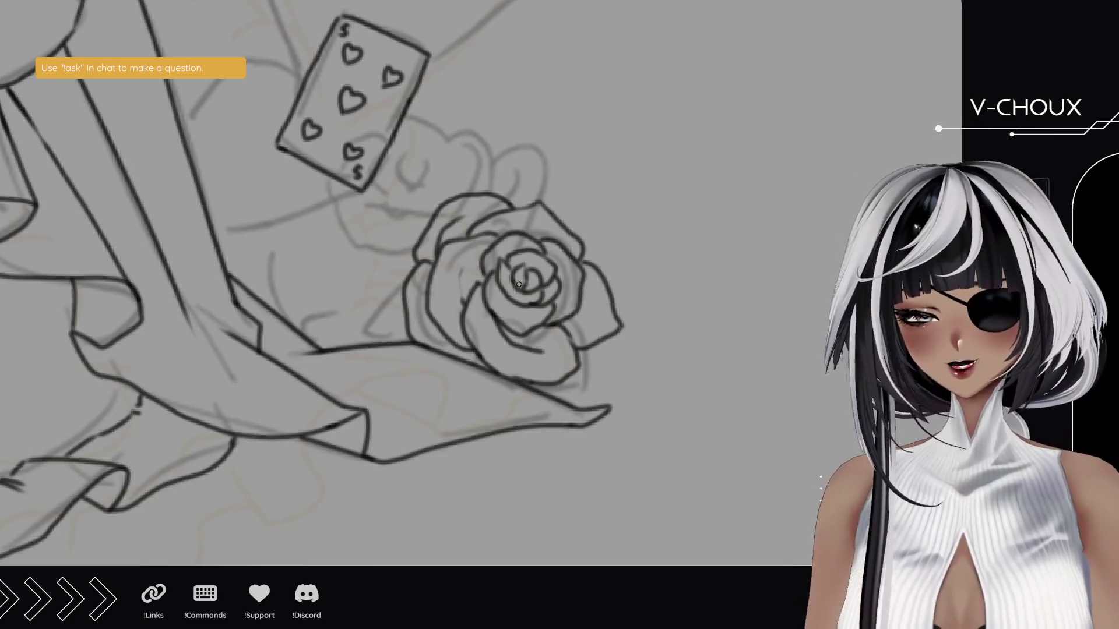
drag(375, 231, 390, 270)
mouse_move(445, 224)
mouse_down()
mouse_move(409, 208)
mouse_move(423, 188)
mouse_move(446, 204)
mouse_move(428, 217)
mouse_move(436, 193)
mouse_move(431, 236)
mouse_move(396, 207)
mouse_move(416, 185)
mouse_up()
mouse_move(410, 185)
mouse_down()
mouse_move(441, 171)
mouse_move(446, 215)
mouse_move(449, 182)
mouse_move(466, 221)
mouse_move(426, 236)
mouse_up()
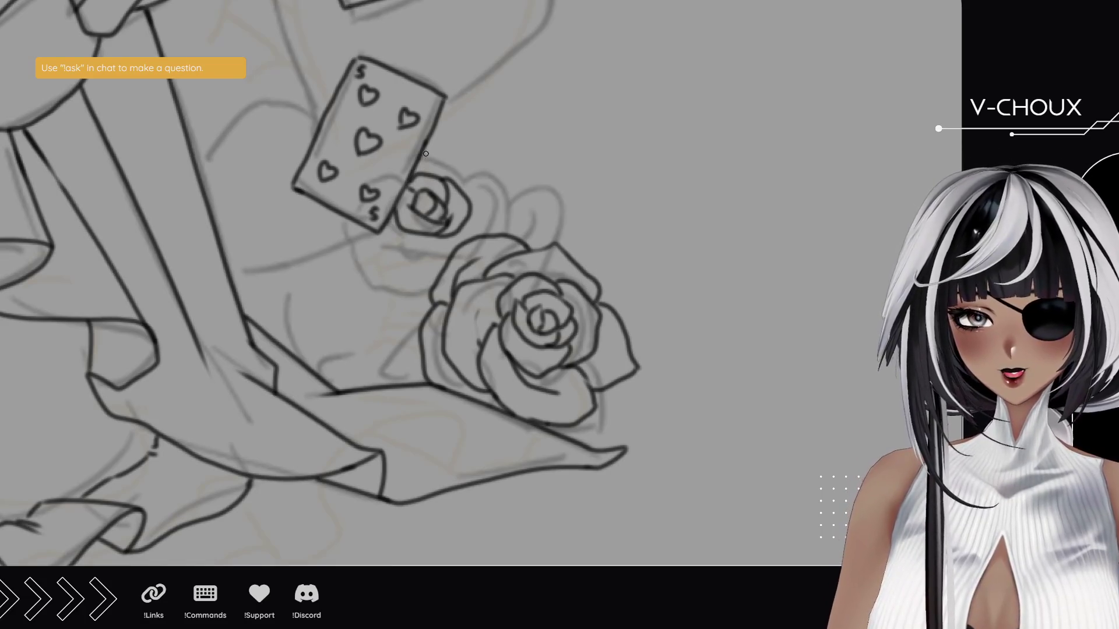
- Ink the outer petal curves around the small rose, undoing and redrawing the misplaced petal stroke
mouse_move(427, 146)
mouse_down()
mouse_move(475, 175)
mouse_move(470, 207)
mouse_up()
mouse_move(457, 149)
mouse_down()
mouse_move(510, 180)
mouse_move(499, 235)
mouse_up()
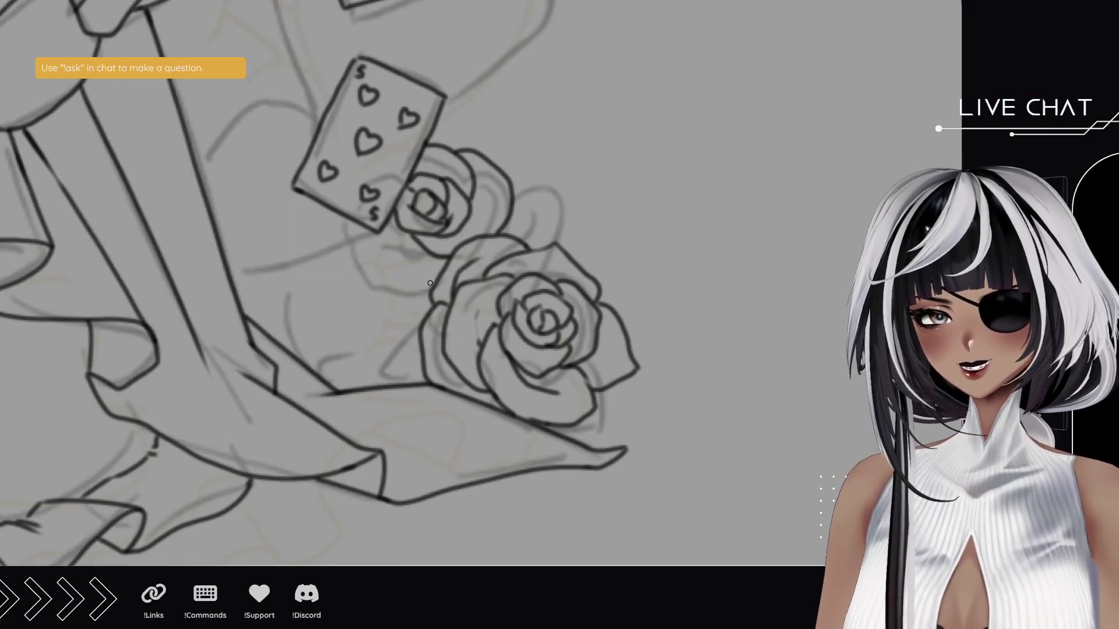
mouse_move(436, 287)
mouse_down()
mouse_move(390, 291)
mouse_move(363, 276)
mouse_move(345, 220)
mouse_up()
mouse_move(438, 259)
mouse_down()
mouse_move(385, 247)
mouse_move(378, 233)
mouse_up()
key(ctrl+z)
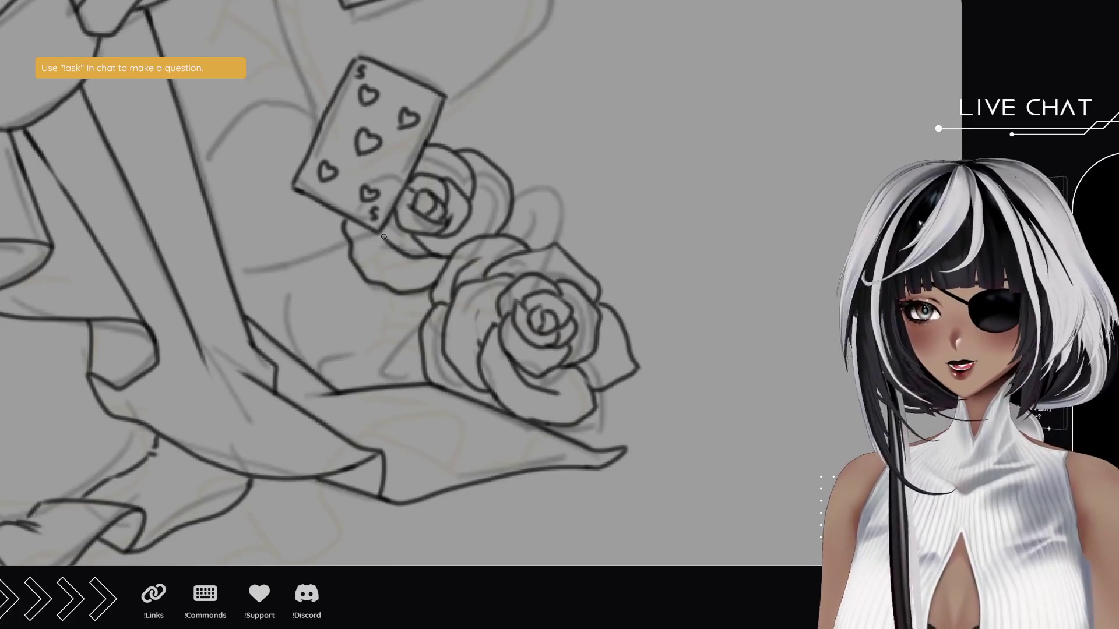
key(ctrl+z)
drag(446, 258, 393, 250)
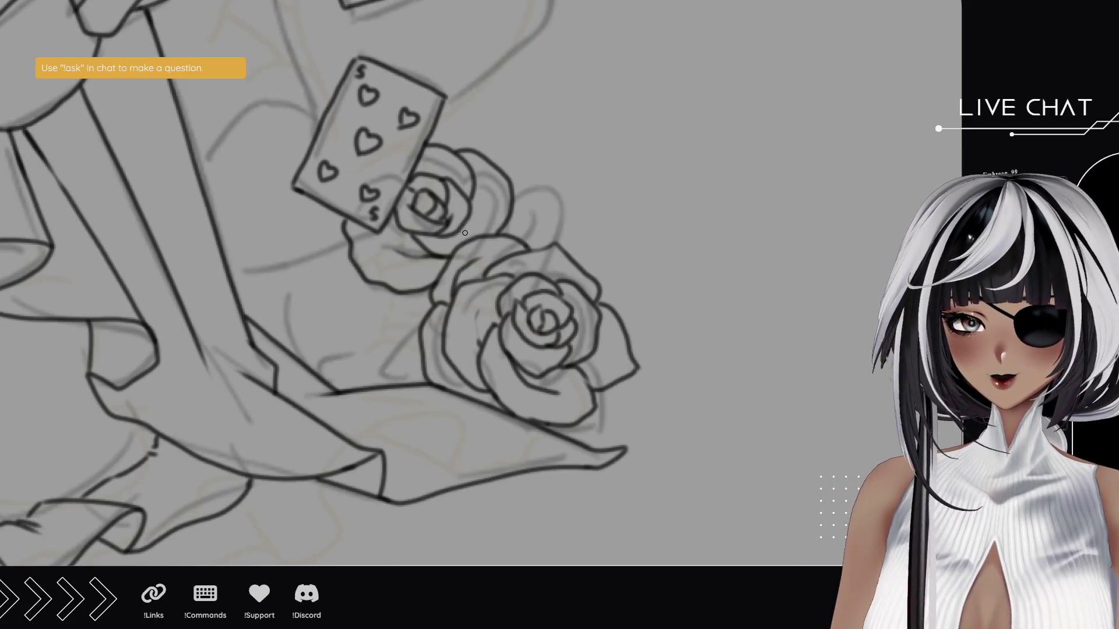
- Ink a curve from the card's top-right corner around the upper rose, plus a short inner petal line
drag(443, 109, 491, 121)
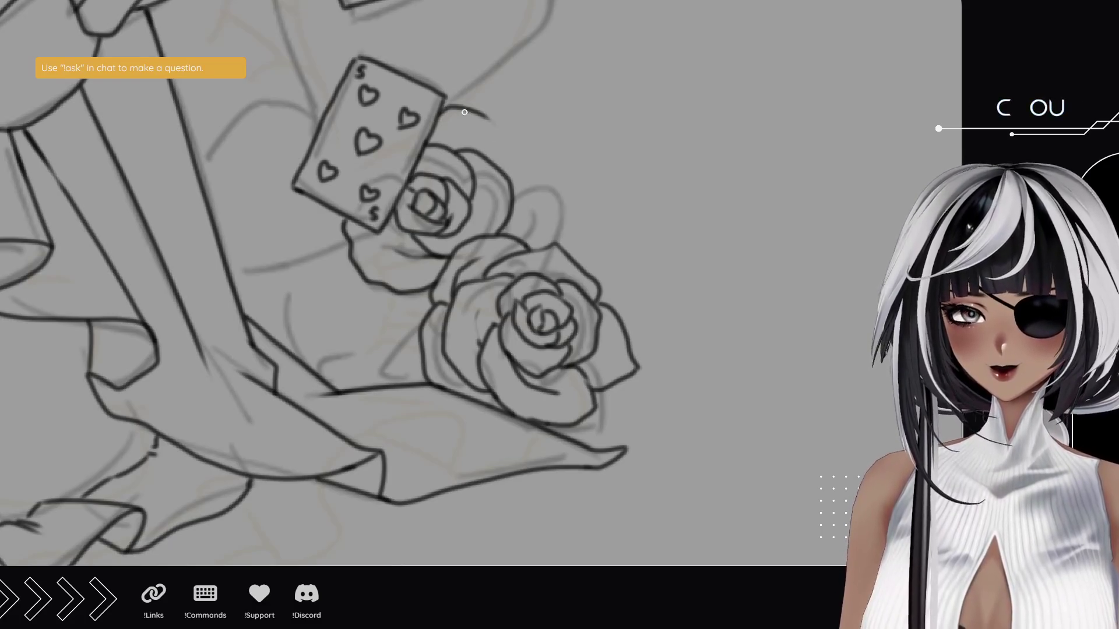
key(ctrl+z)
mouse_move(484, 115)
mouse_down()
mouse_move(521, 164)
mouse_move(506, 184)
mouse_up()
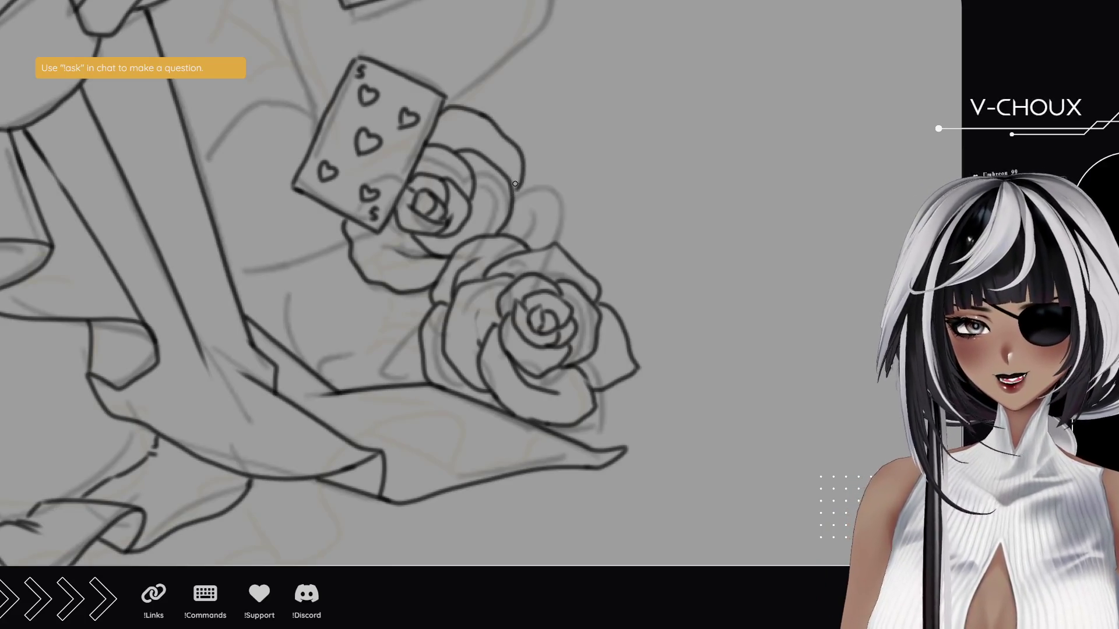
drag(475, 139, 459, 136)
- Redo the short petal line and ink the upper rose's right and top outer petals
key(ctrl+z)
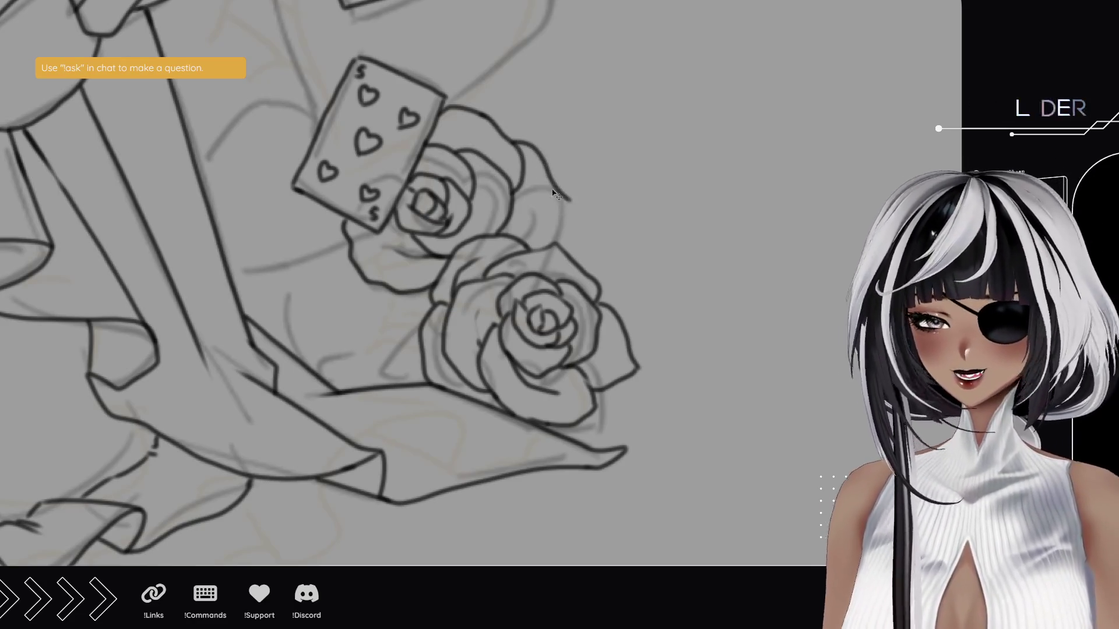
mouse_move(522, 155)
mouse_down()
mouse_move(558, 211)
mouse_move(527, 248)
mouse_up()
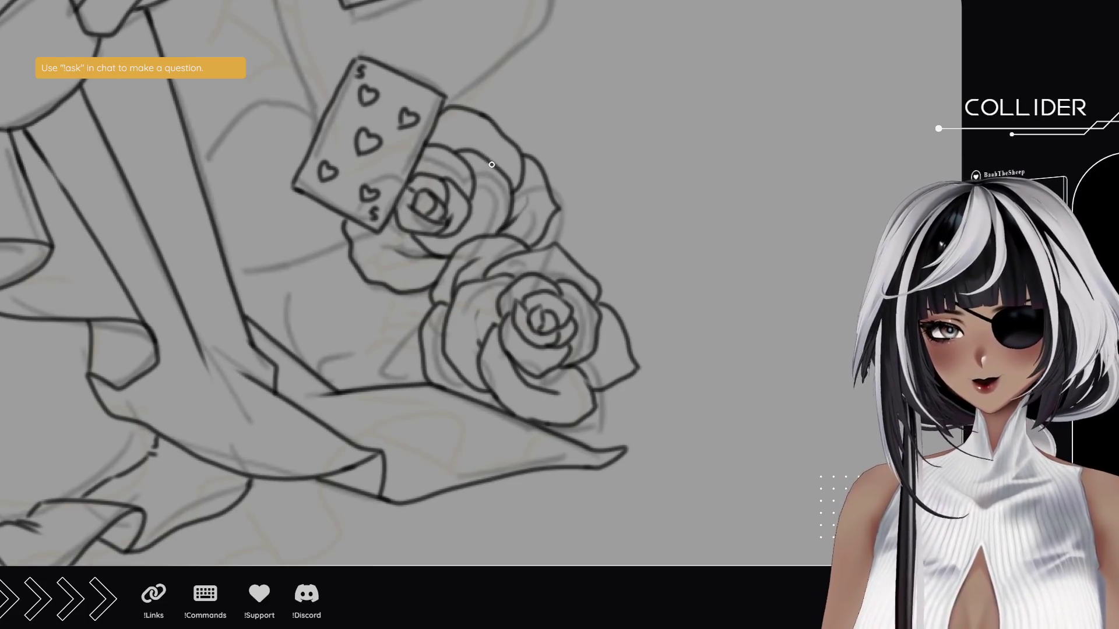
drag(494, 167, 447, 139)
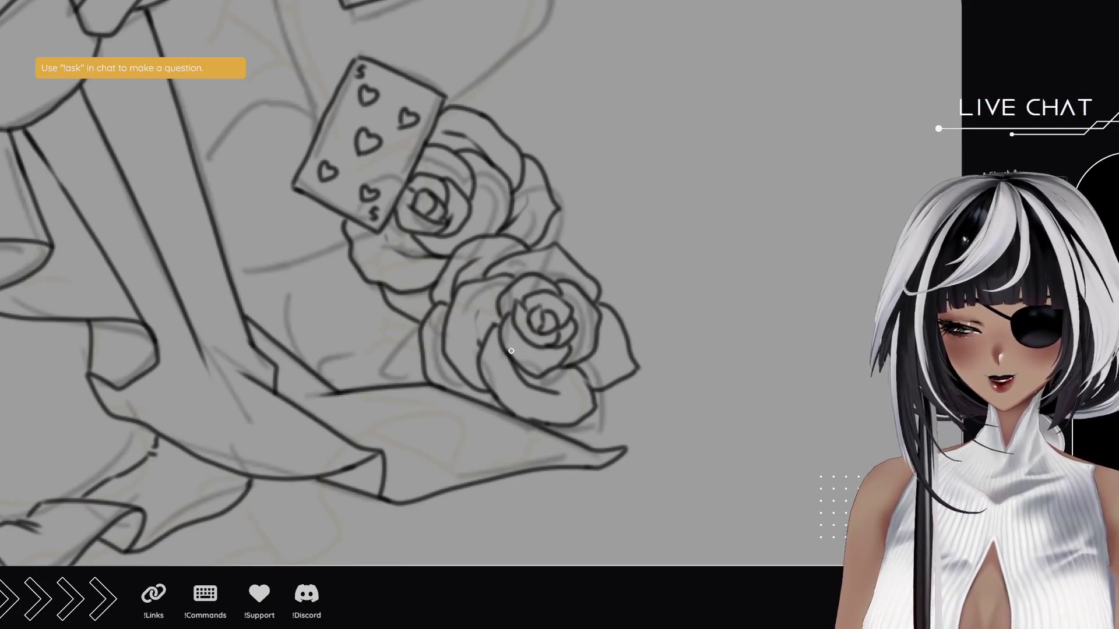
- Pan the canvas right until the ruffled dress folds are in view
drag(505, 167, 507, 168)
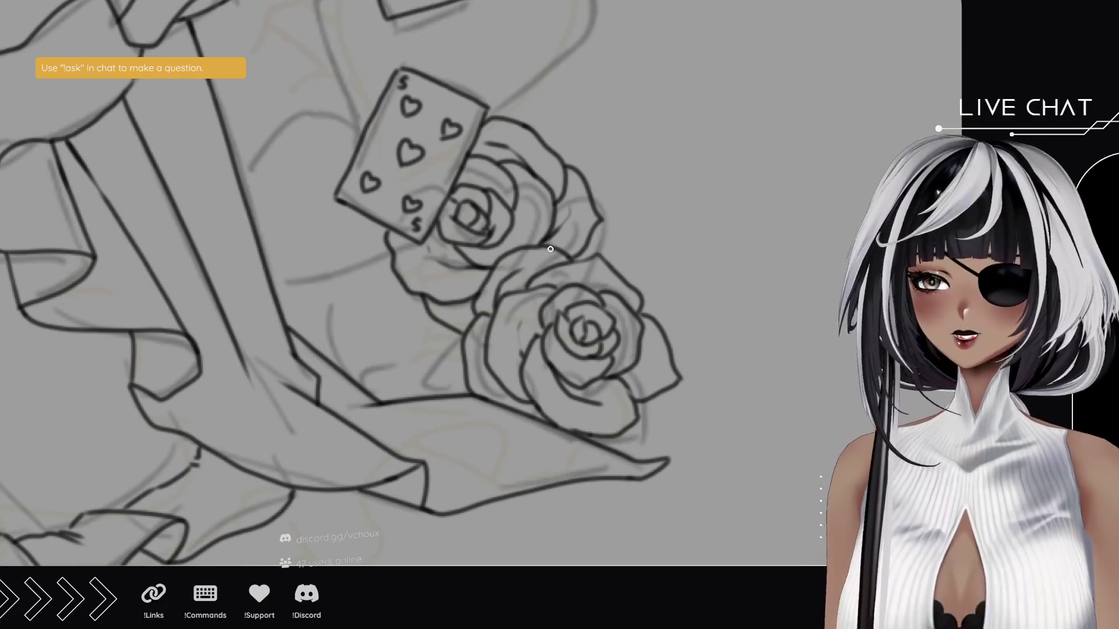
mouse_move(486, 166)
mouse_down()
mouse_move(512, 299)
mouse_move(550, 274)
mouse_move(586, 198)
mouse_move(556, 154)
mouse_up()
mouse_move(237, 264)
mouse_down()
mouse_move(492, 237)
mouse_move(544, 259)
mouse_up()
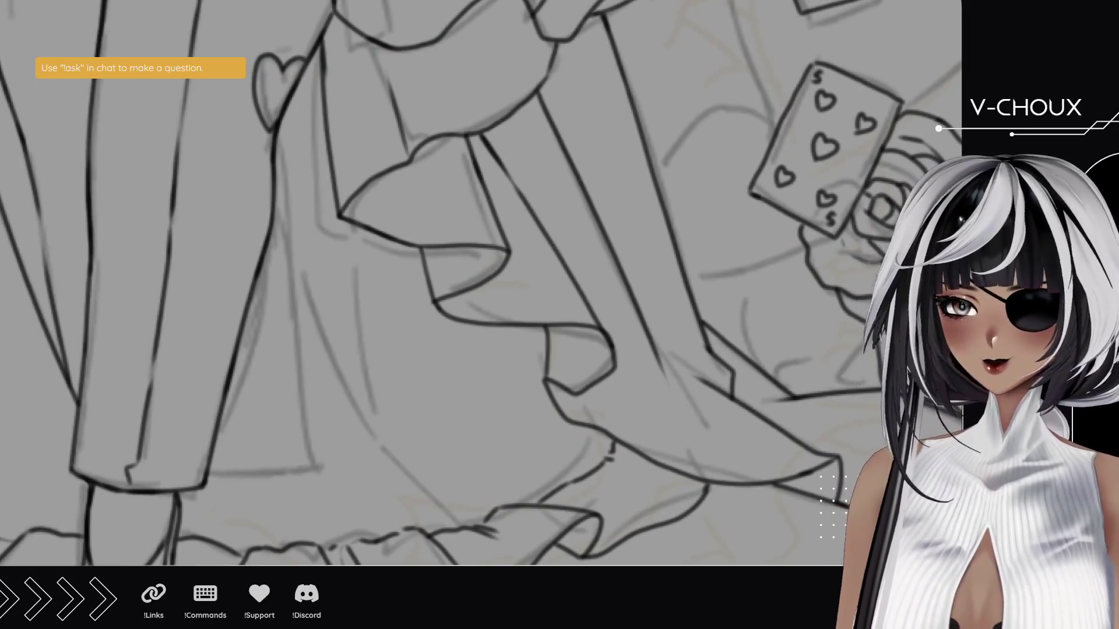
- Zoom out over the whole dress, zoom into the heart collar, and rotate the canvas about 90°
scroll(356, 326, down, 5)
scroll(355, 326, up, 2)
drag(356, 327, 355, 389)
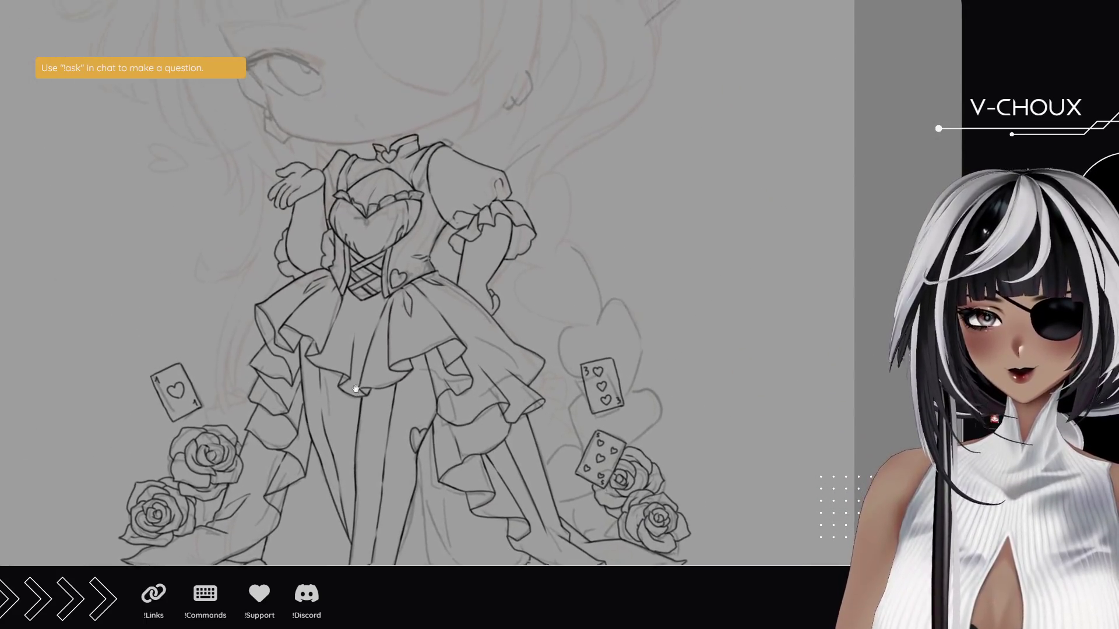
scroll(506, 332, up, 2)
scroll(506, 333, up, 2)
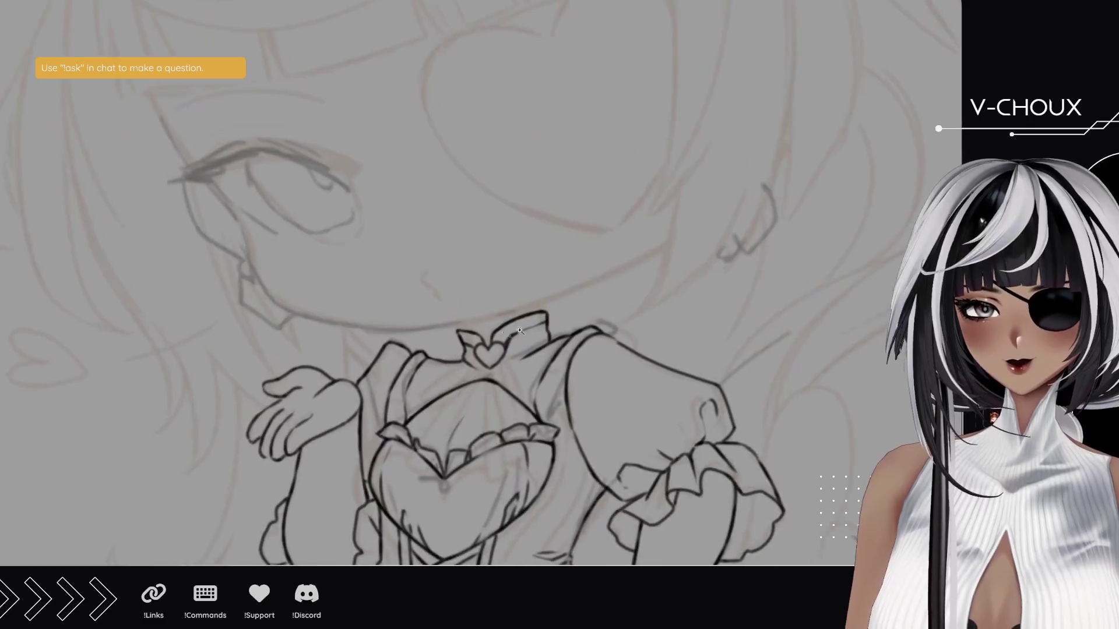
scroll(572, 328, up, 2)
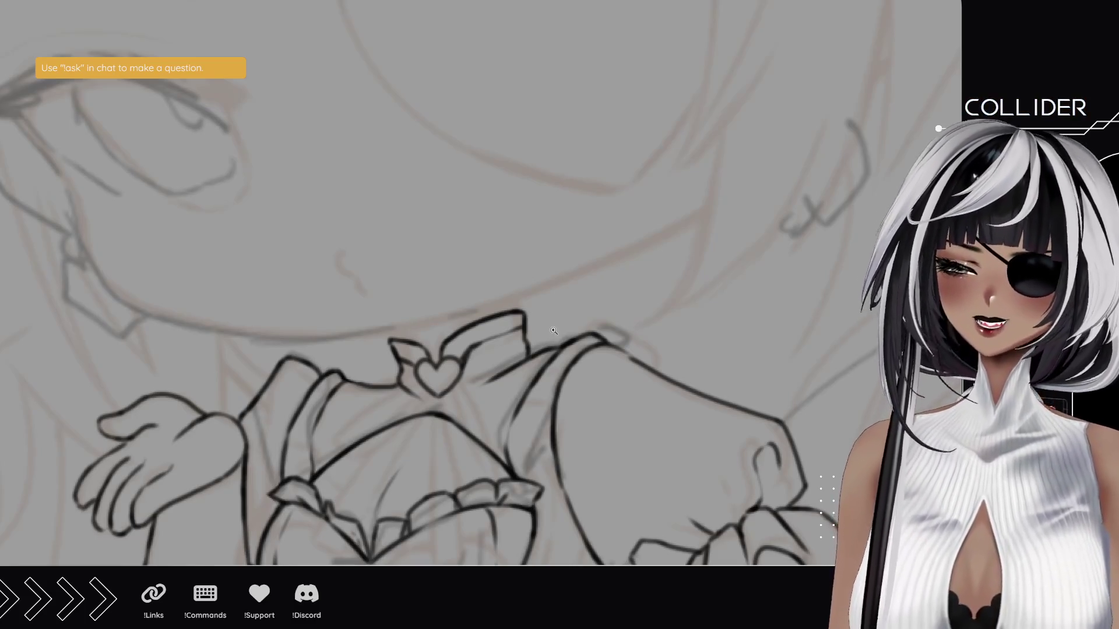
mouse_move(233, 405)
mouse_down()
mouse_move(355, 387)
mouse_move(325, 338)
mouse_move(314, 282)
mouse_move(309, 339)
mouse_move(291, 340)
mouse_up()
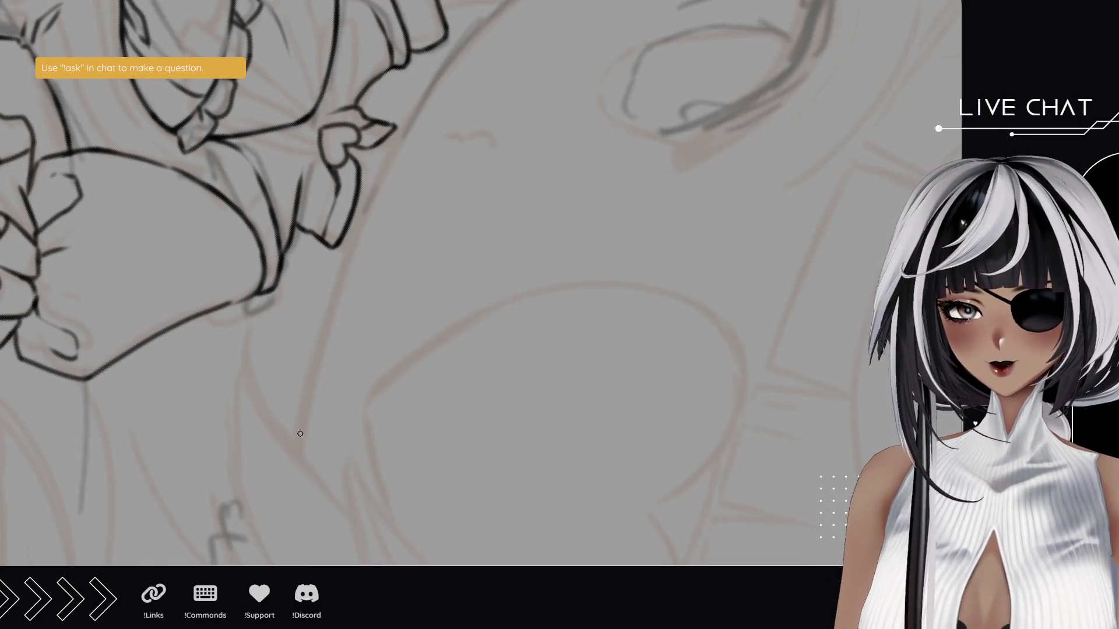
- Ink the large sweeping curve beside the face, extending it up and to the right
drag(421, 113, 379, 294)
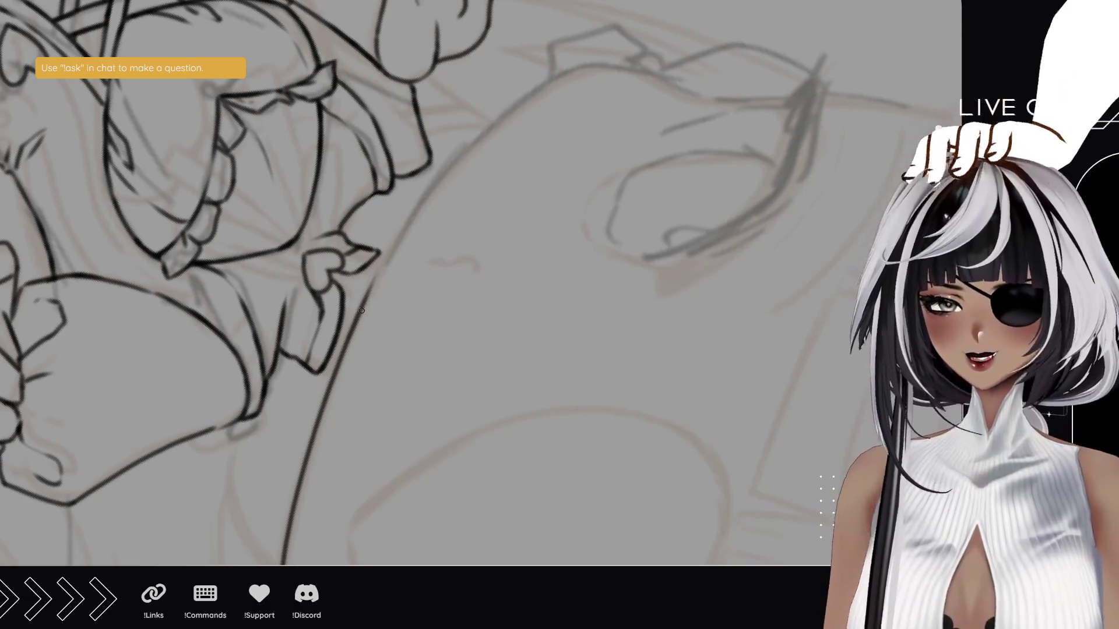
drag(352, 335, 465, 152)
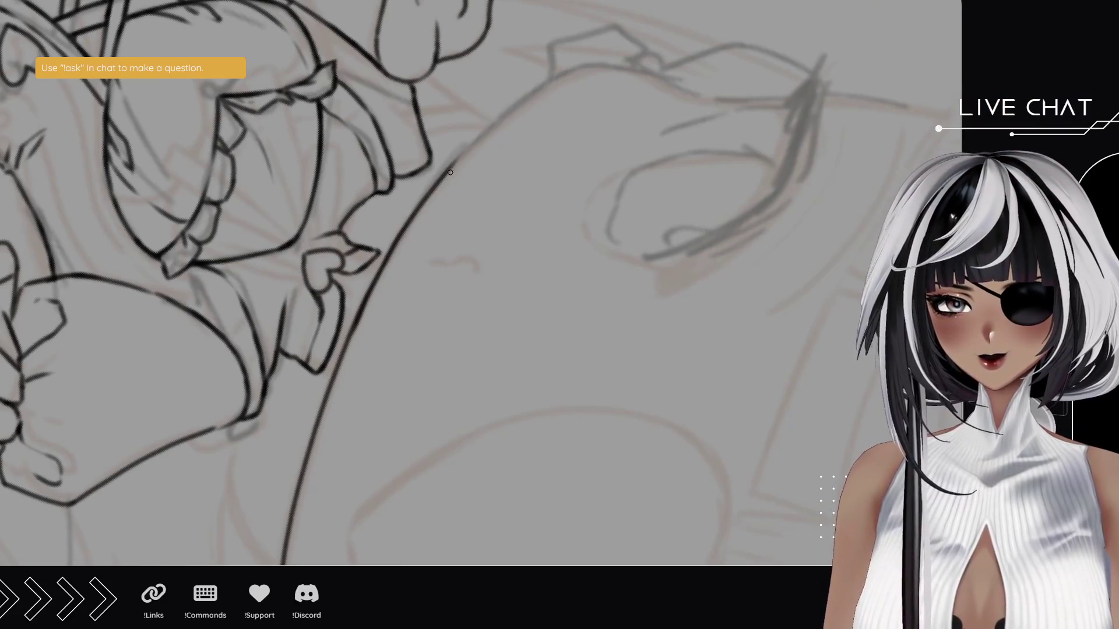
drag(407, 225, 546, 84)
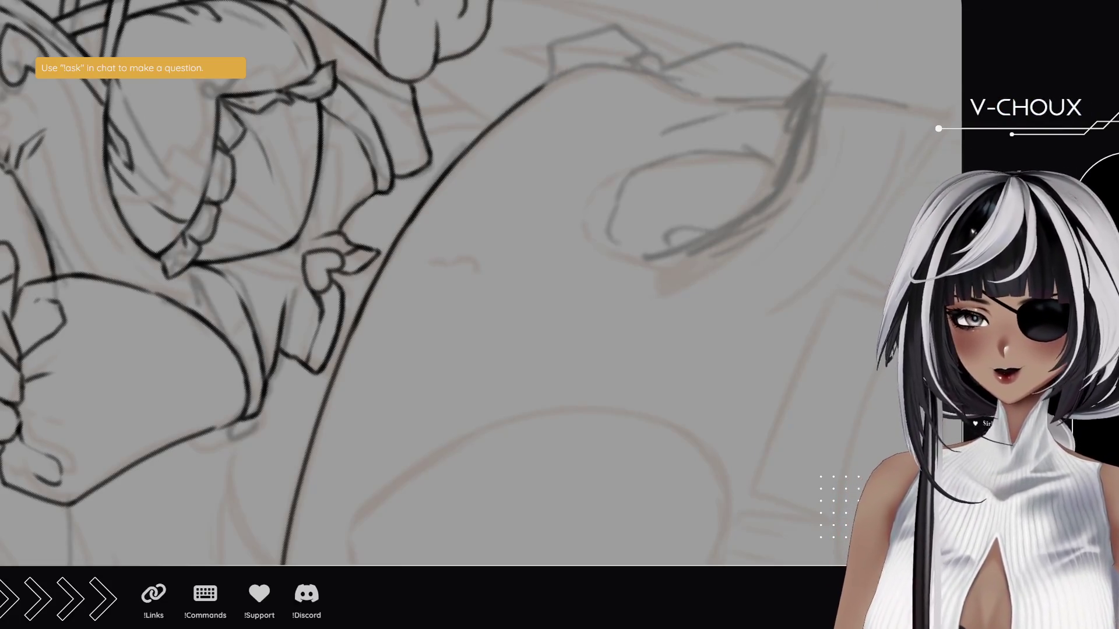
- Ink the outline rising beside the eye, redrawing the stroke several times until it reads cleanly
mouse_move(317, 137)
mouse_down()
mouse_move(233, 175)
mouse_move(59, 208)
mouse_up()
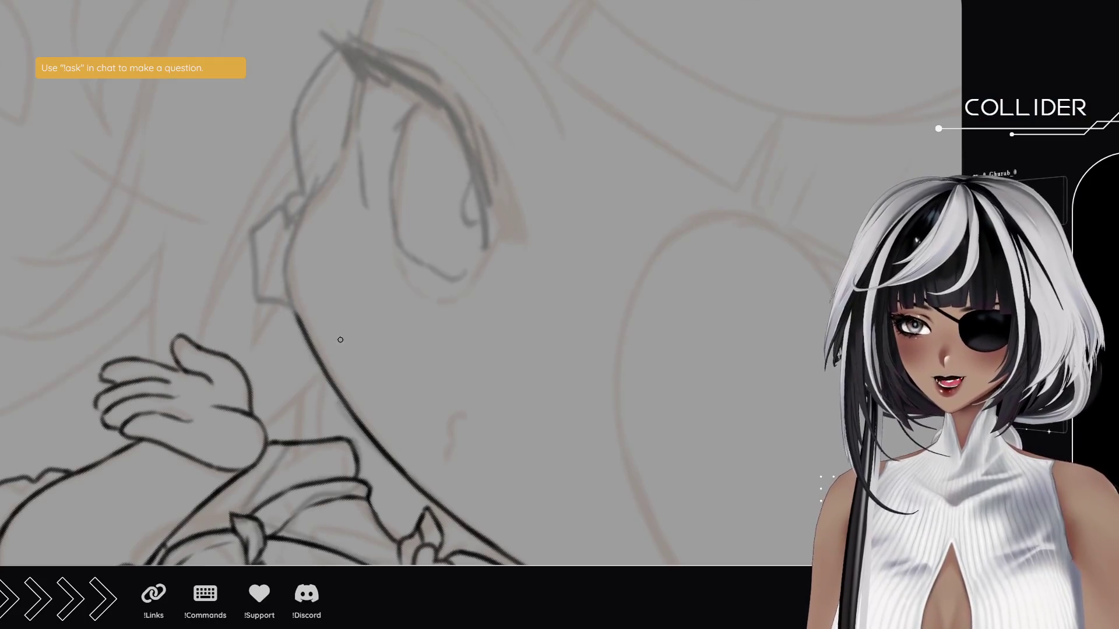
mouse_move(289, 267)
mouse_down()
mouse_move(302, 327)
mouse_move(287, 270)
mouse_up()
key(ctrl+z)
mouse_move(303, 332)
mouse_down()
mouse_move(287, 240)
mouse_move(320, 194)
mouse_up()
key(ctrl+z)
mouse_move(291, 240)
mouse_down()
mouse_move(343, 160)
mouse_move(350, 117)
mouse_up()
key(ctrl+z)
key(ctrl+z)
key(ctrl+z)
drag(332, 182, 353, 106)
drag(352, 64, 338, 223)
drag(330, 294, 376, 109)
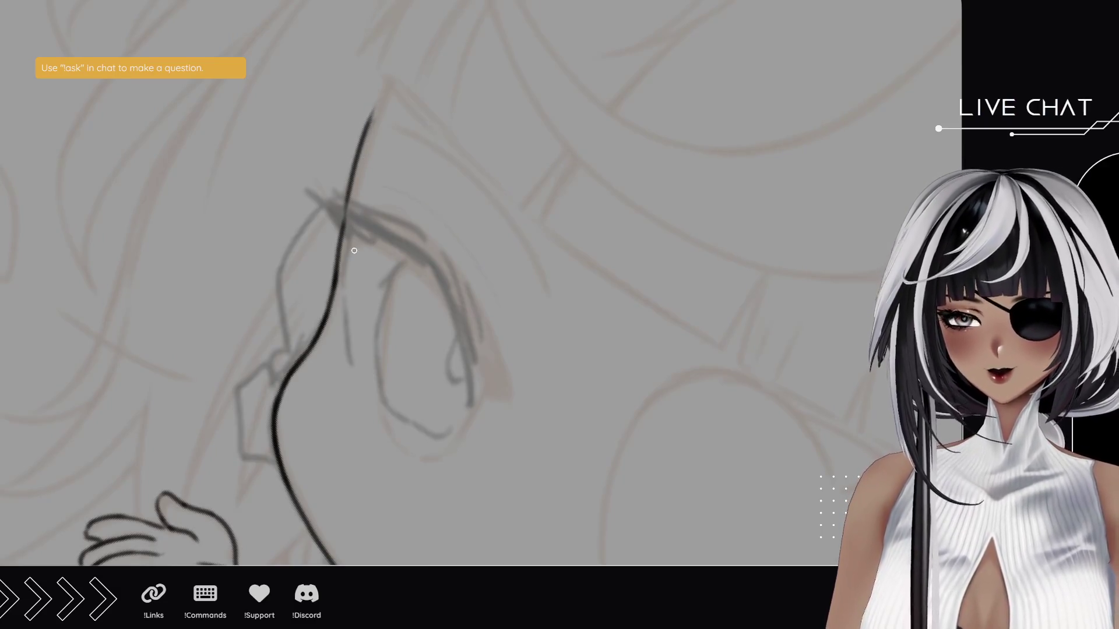
- Ink and reinforce the contour line running down along the sketch toward the open hand
drag(387, 357, 355, 272)
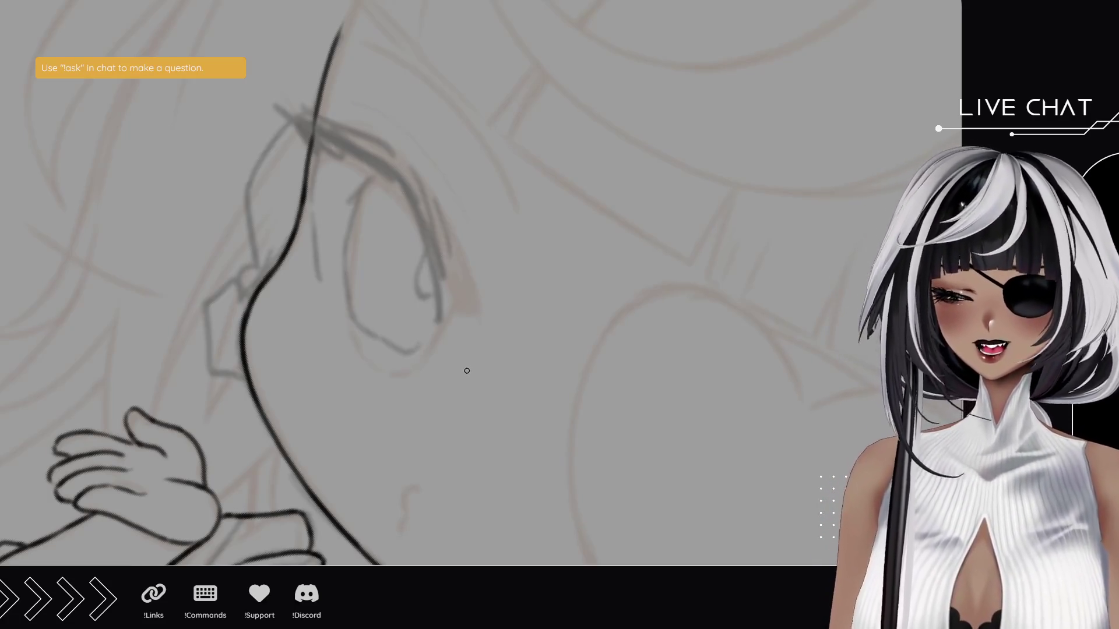
mouse_move(149, 151)
mouse_down()
mouse_move(478, 373)
mouse_move(507, 407)
mouse_move(367, 298)
mouse_up()
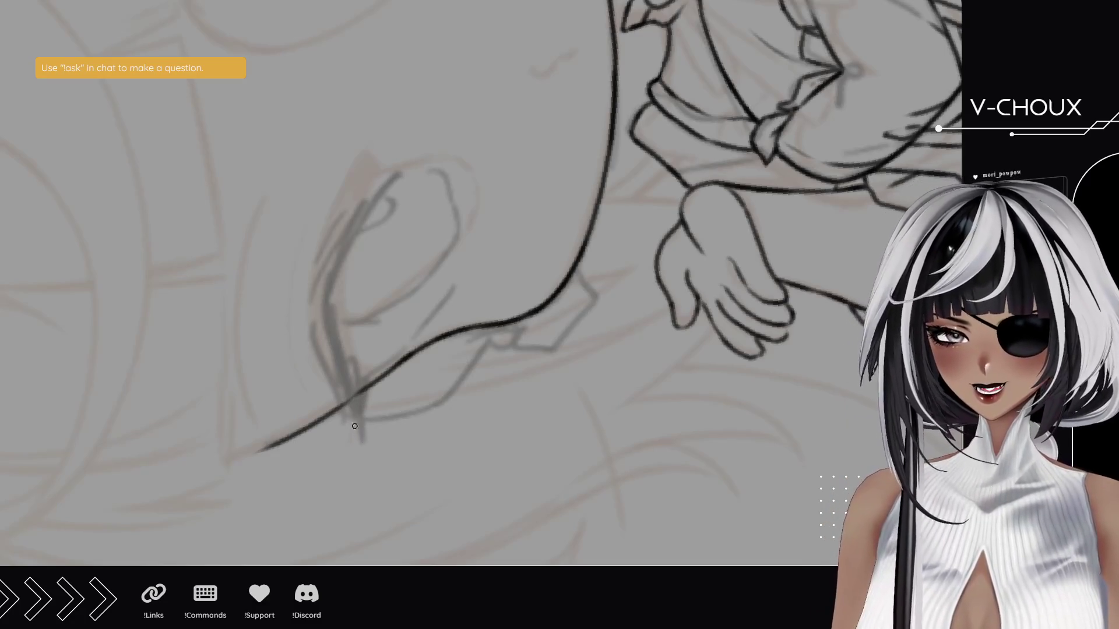
drag(344, 407, 361, 442)
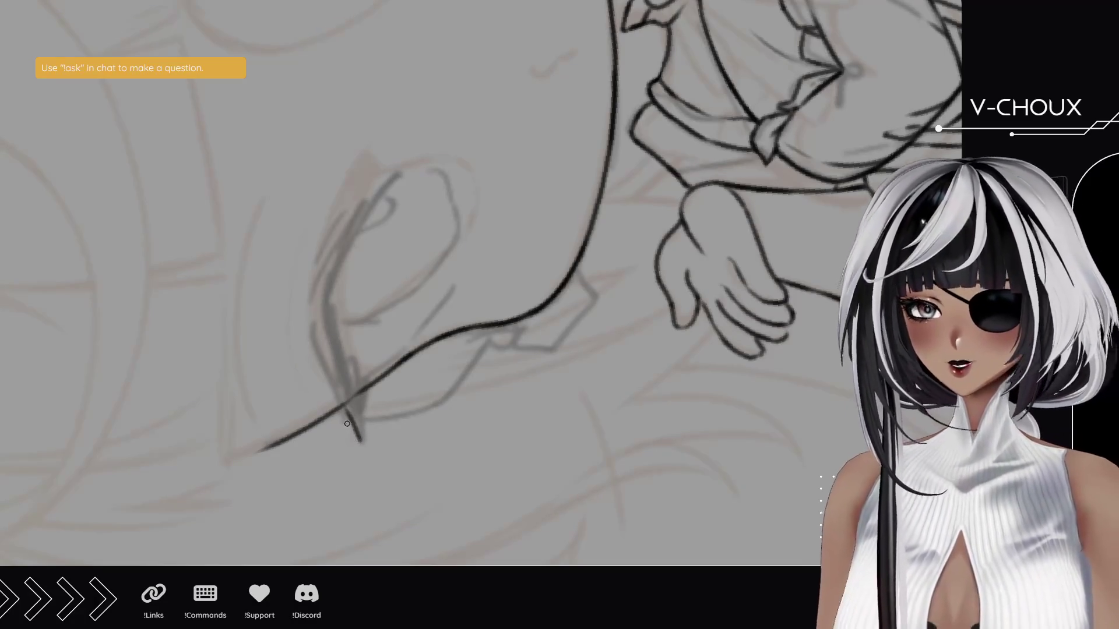
drag(335, 387, 359, 433)
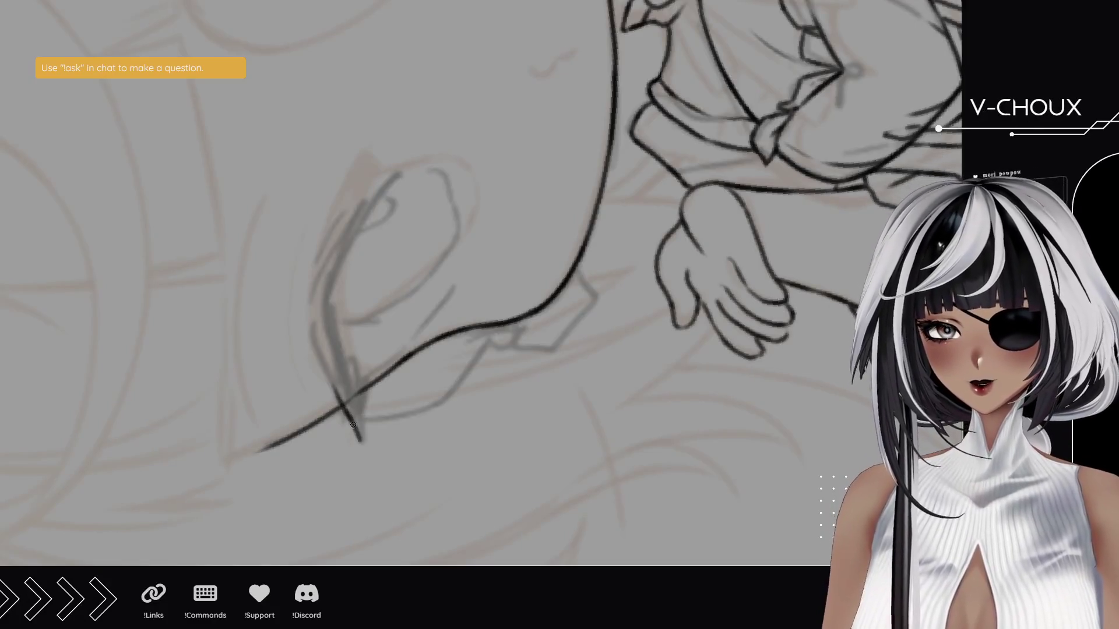